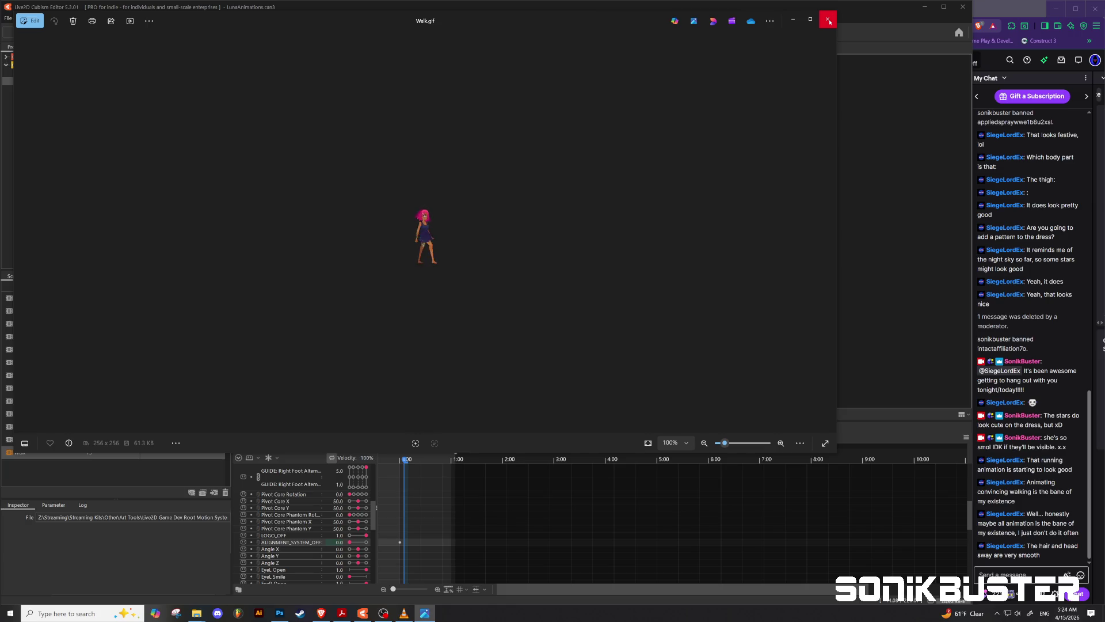
Close the Walk.gif preview and play Luna's 13-frame walk cycle, pausing at frame 11.
scroll(452, 204, up, 2)
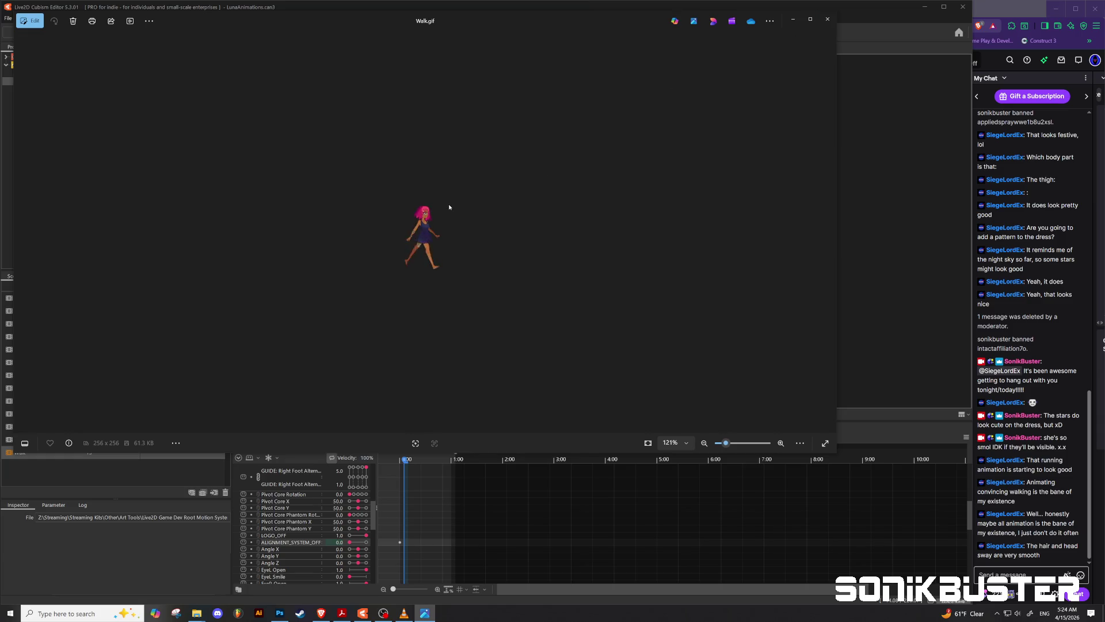
scroll(452, 205, up, 2)
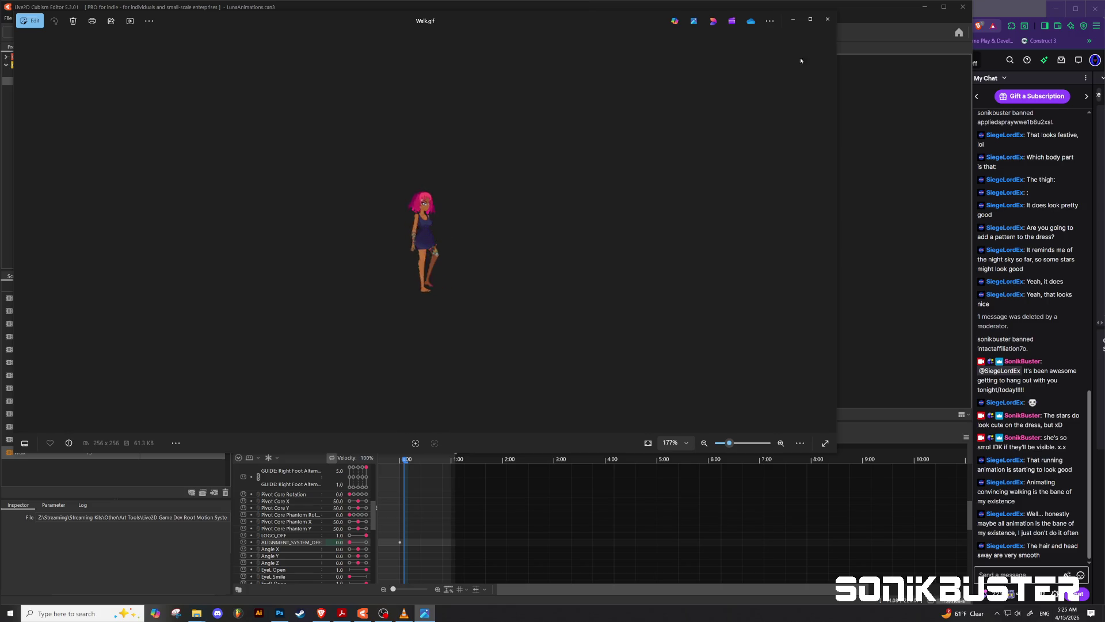
click(829, 27)
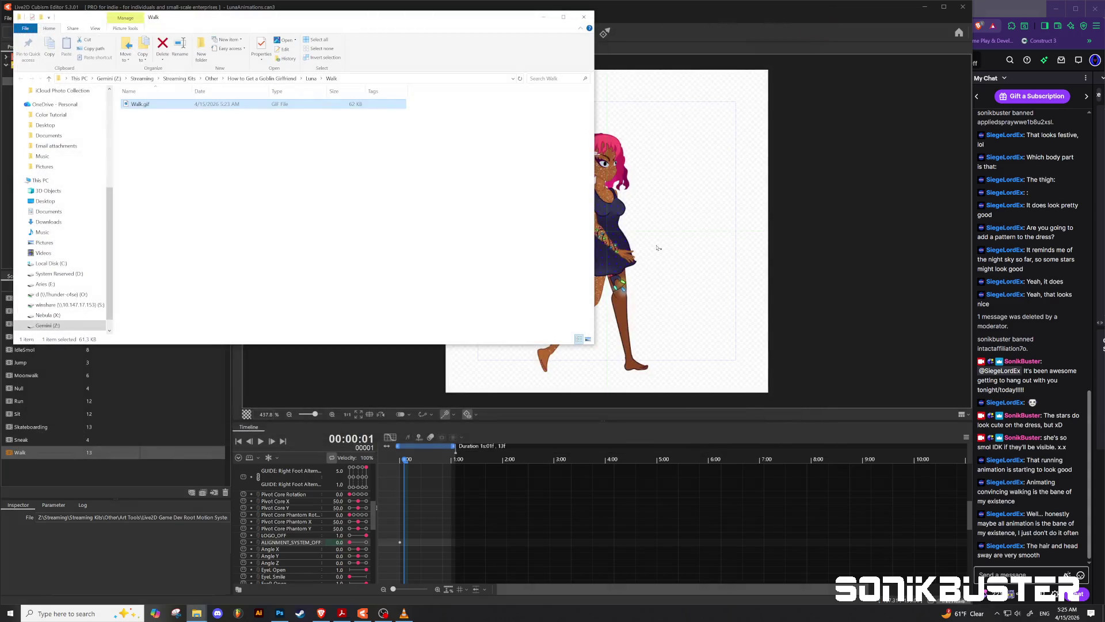
click(261, 441)
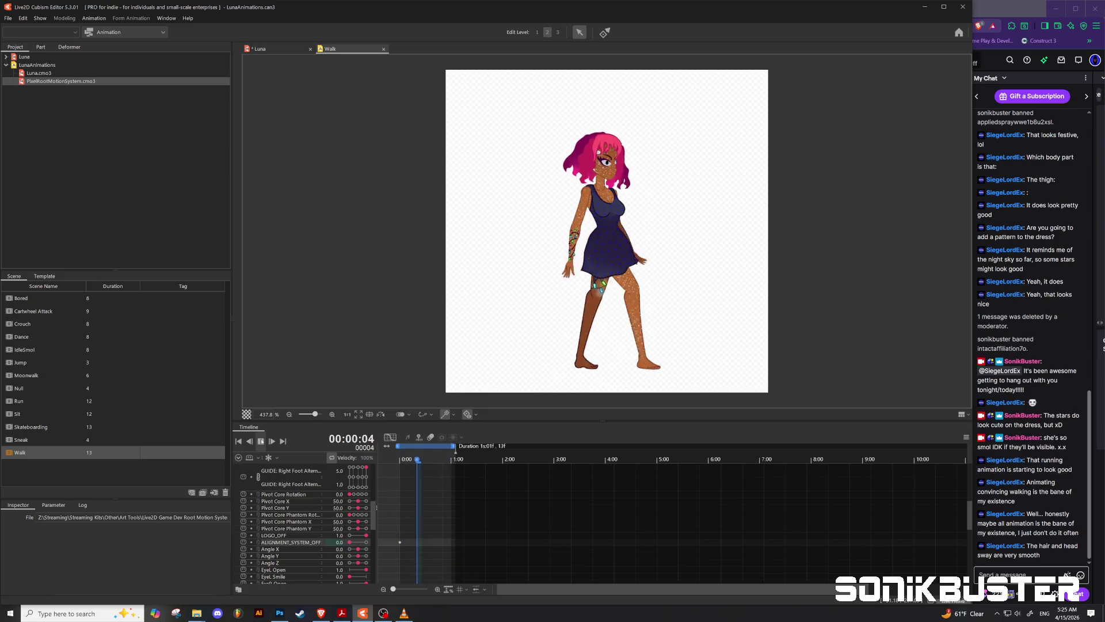
click(261, 441)
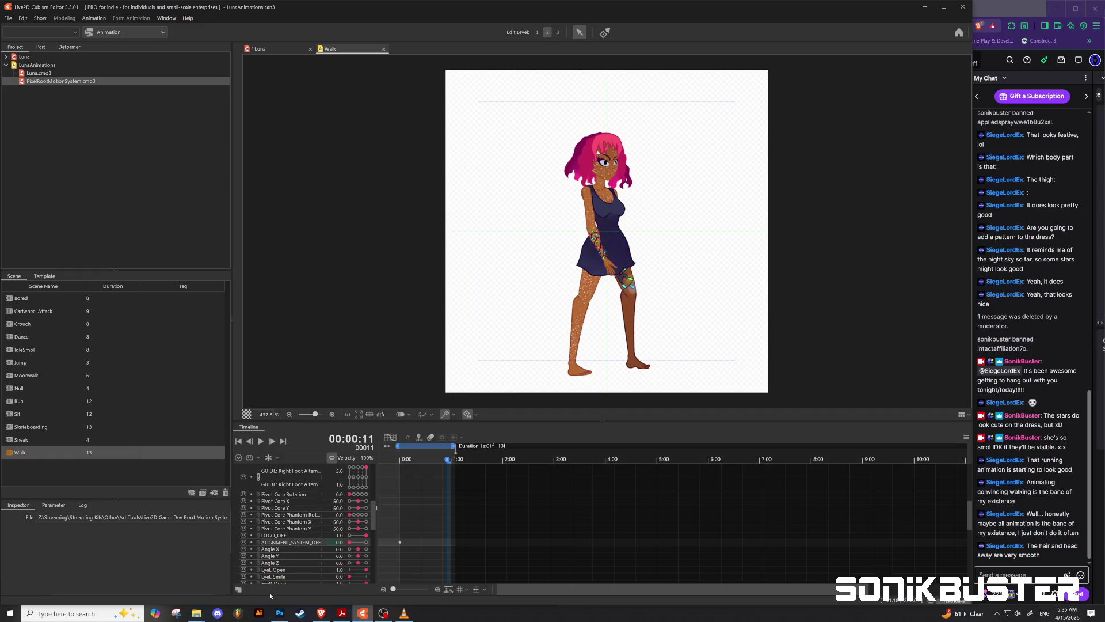
In LunaAtlas, collapse the RThigh, Legs and Hair groups, then select Neck inside Body.
click(279, 616)
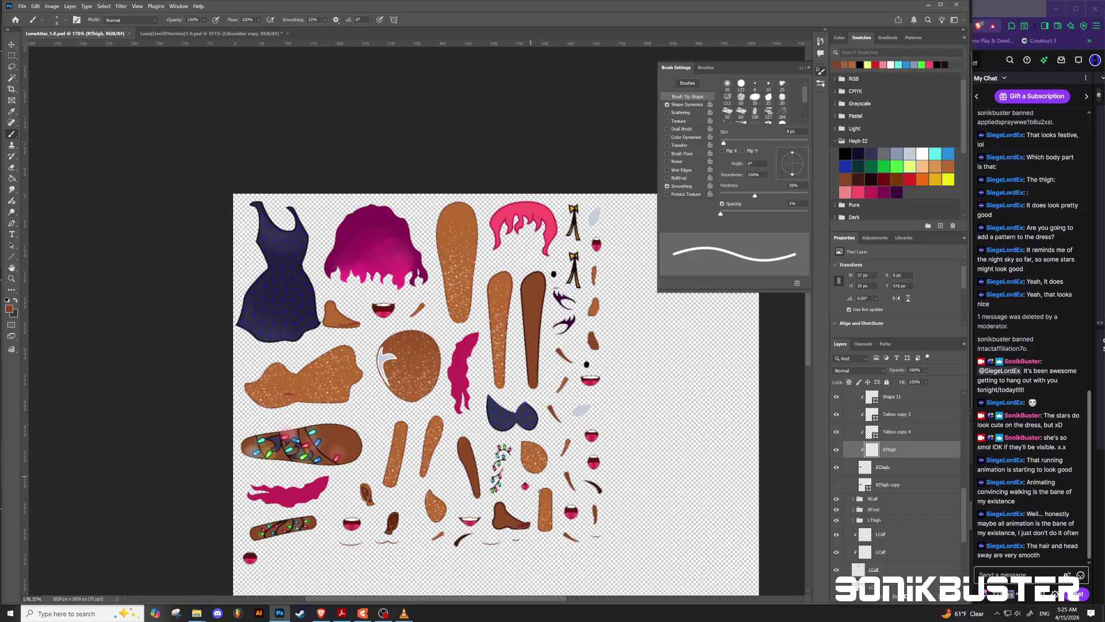
scroll(546, 548, up, 2)
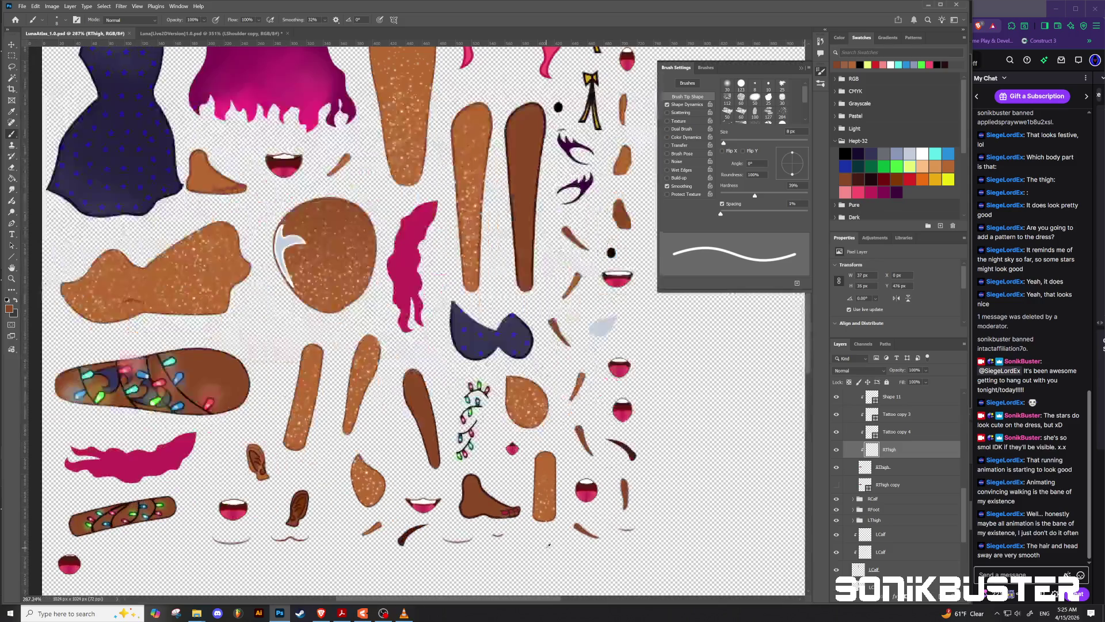
scroll(546, 547, up, 2)
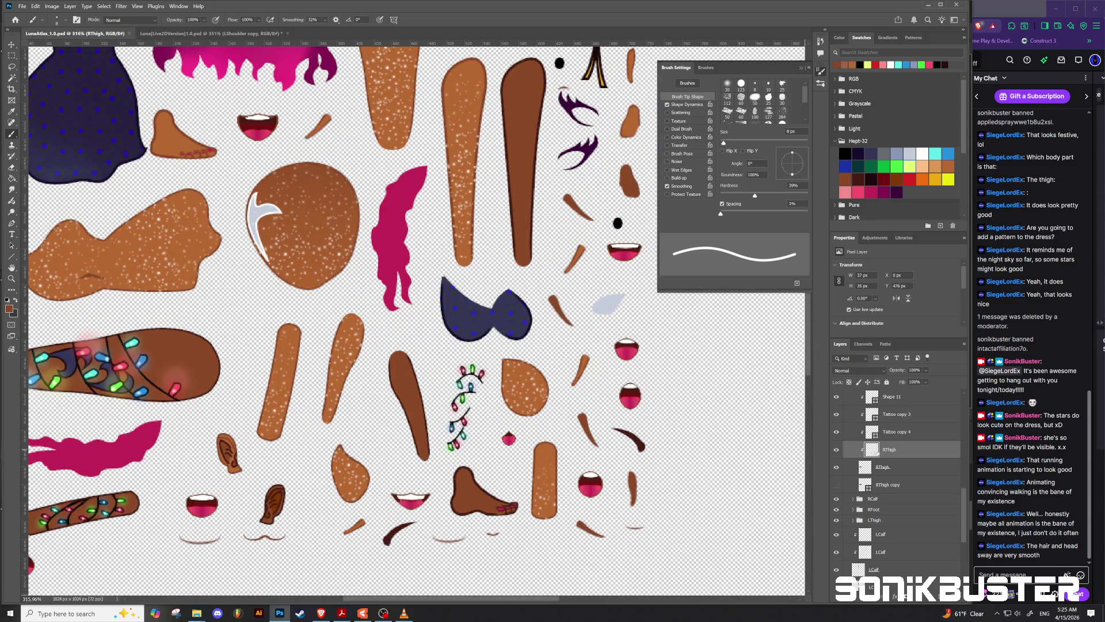
scroll(897, 443, up, 2)
scroll(886, 431, up, 2)
scroll(872, 419, up, 2)
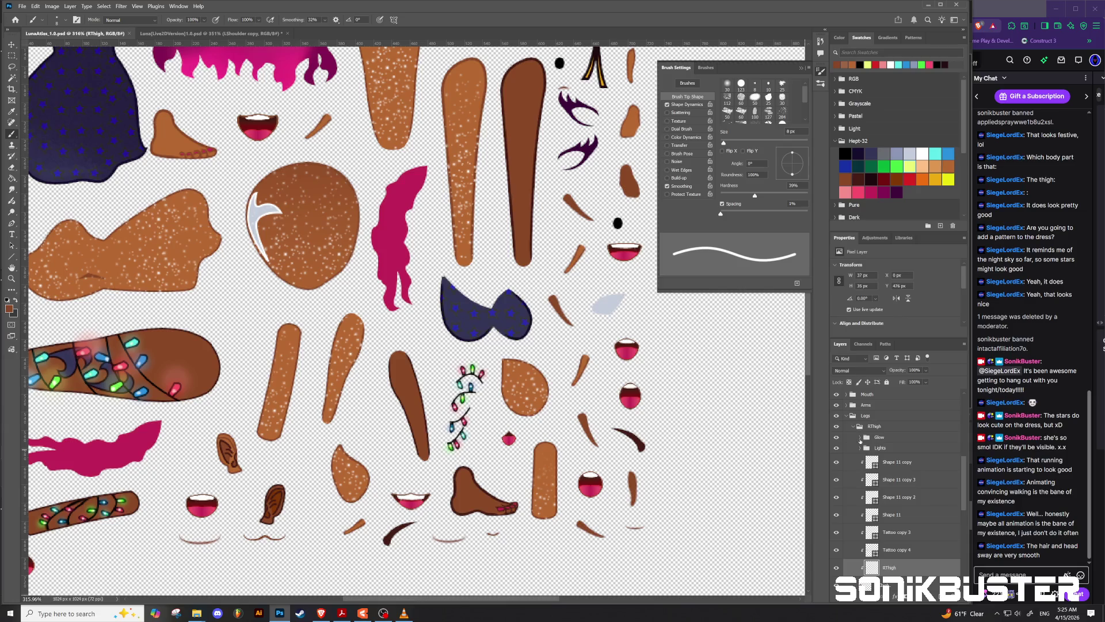
click(854, 427)
click(846, 416)
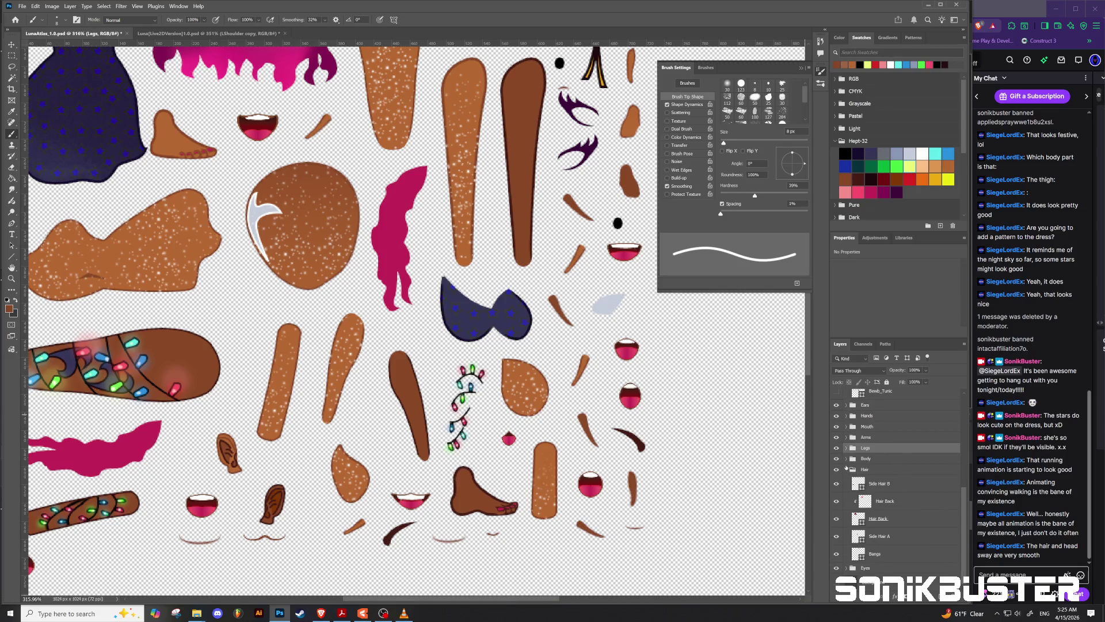
click(846, 469)
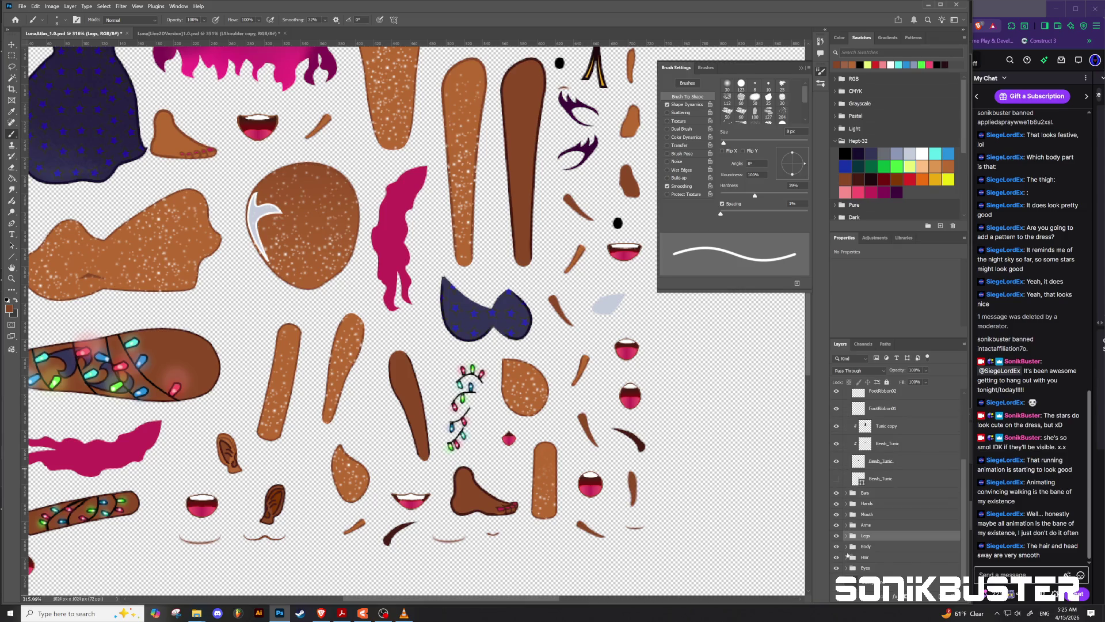
click(845, 547)
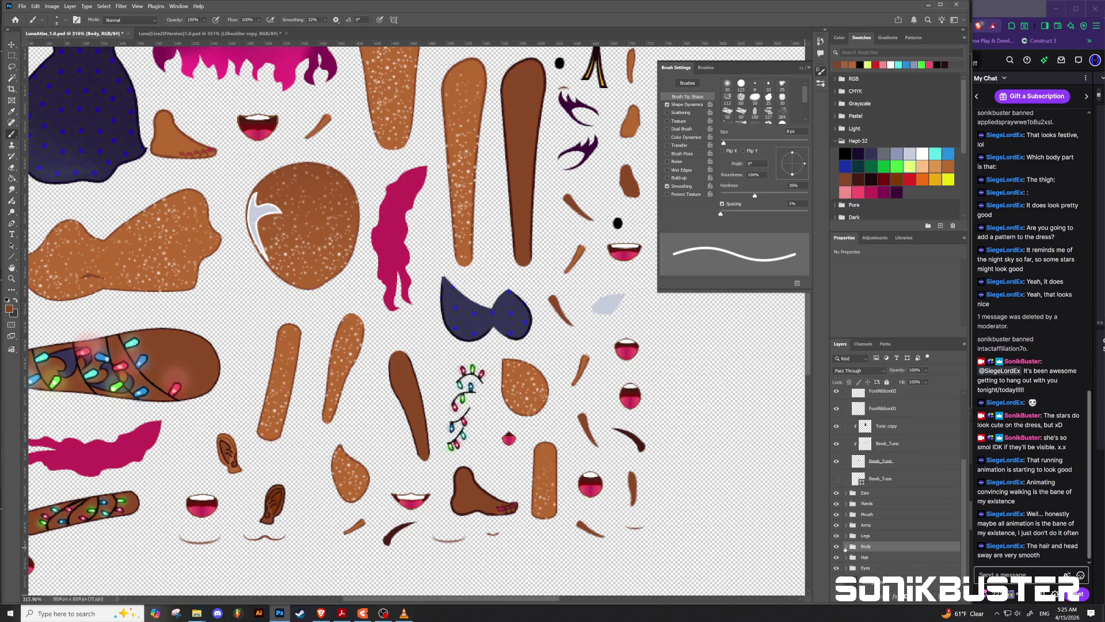
click(845, 546)
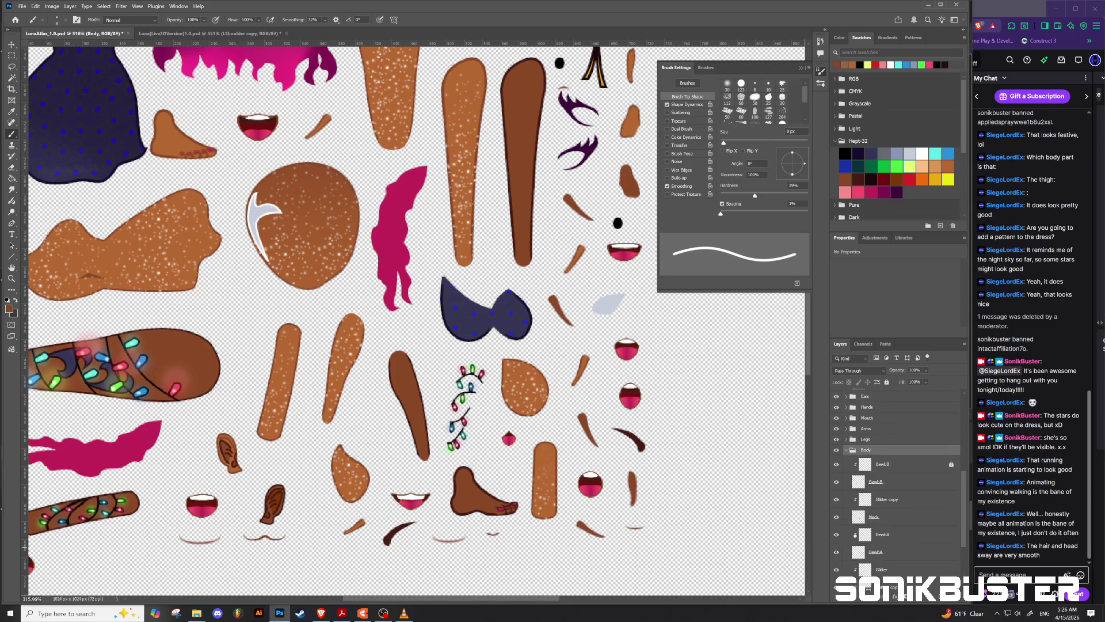
click(907, 514)
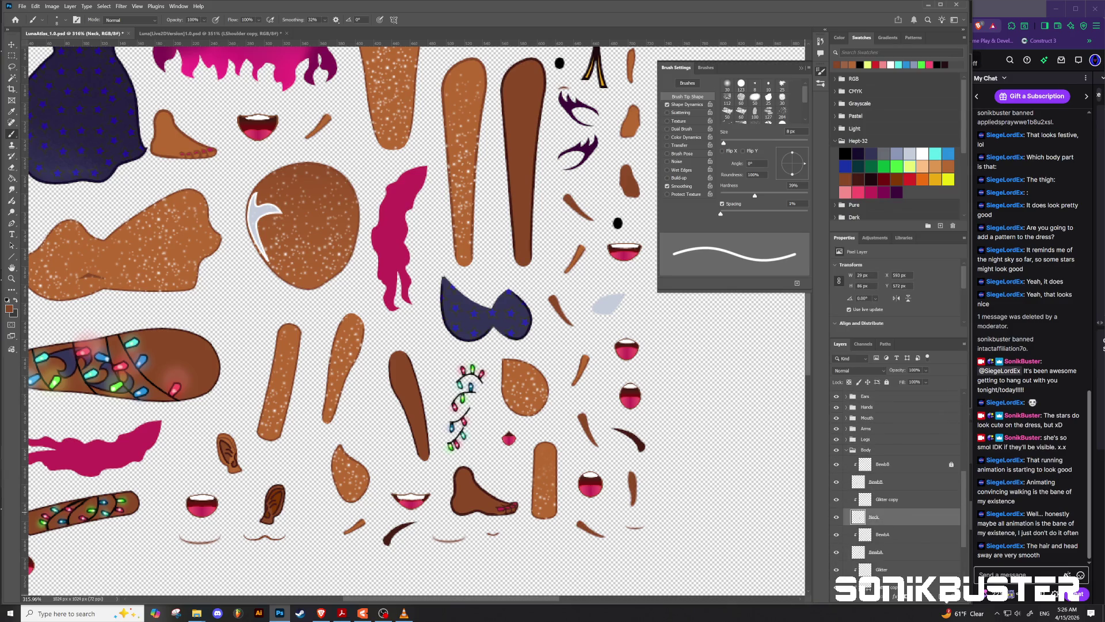
Add a clipped layer named Neck, paint the neck a sampled lighter brown, and save.
key(ctrl+shift+alt+n)
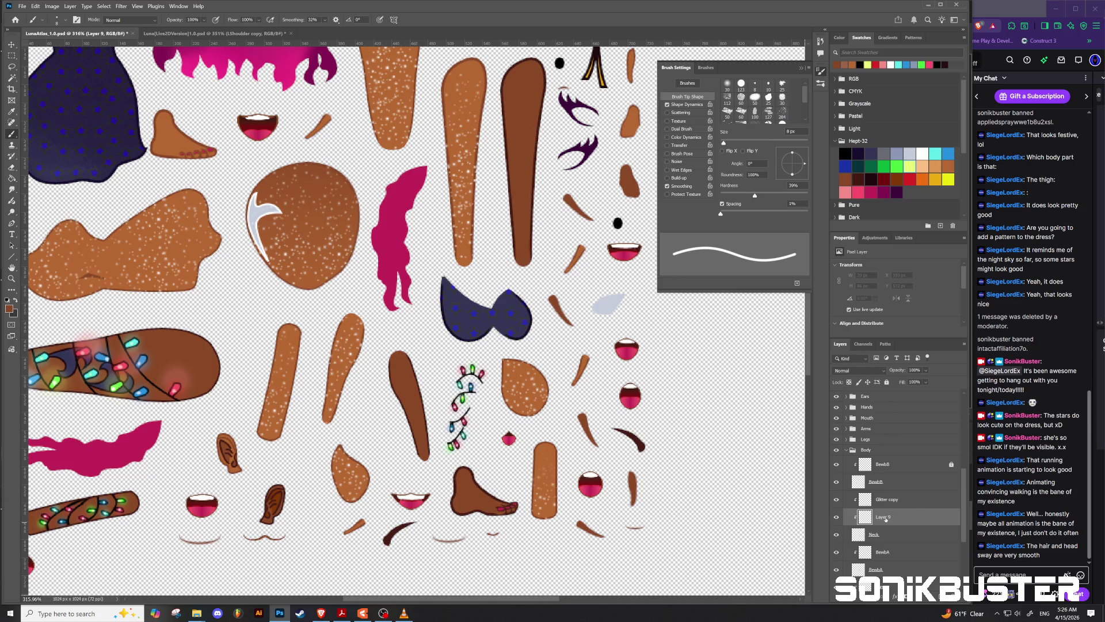
double_click(883, 517)
text(Neck)
key(Return)
alt+click(551, 507)
mouse_move(541, 530)
mouse_down()
mouse_move(548, 506)
mouse_move(540, 510)
mouse_up()
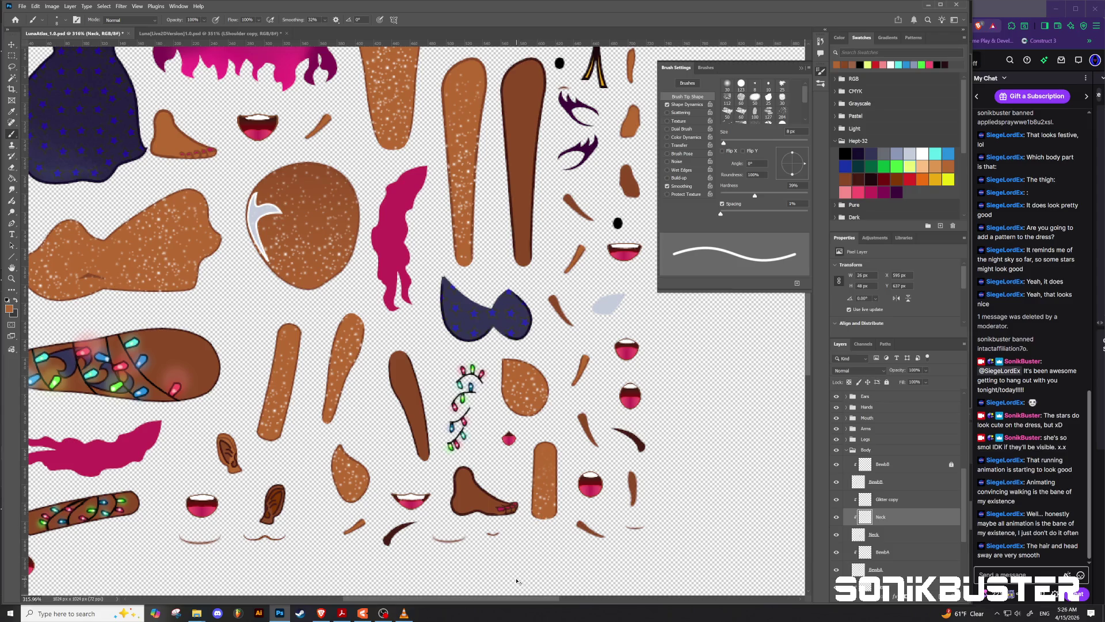
key(ctrl+s)
Quick-export the retouched atlas as PNG, replacing the existing LunaAtlas_1.0.png.
click(23, 7)
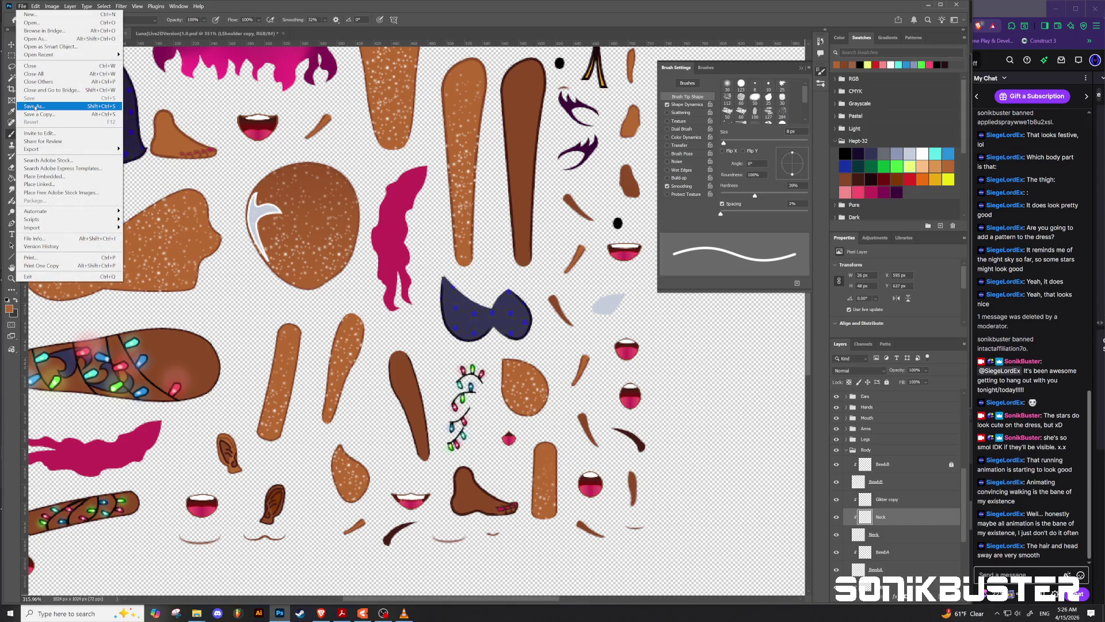
click(34, 107)
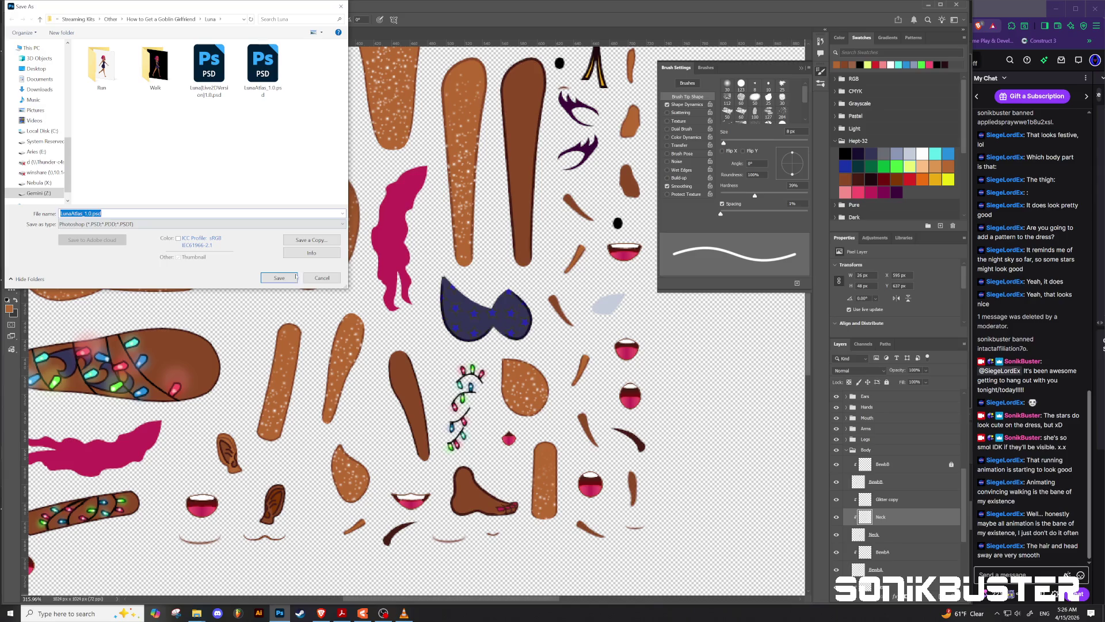
click(321, 277)
click(22, 7)
mouse_move(32, 149)
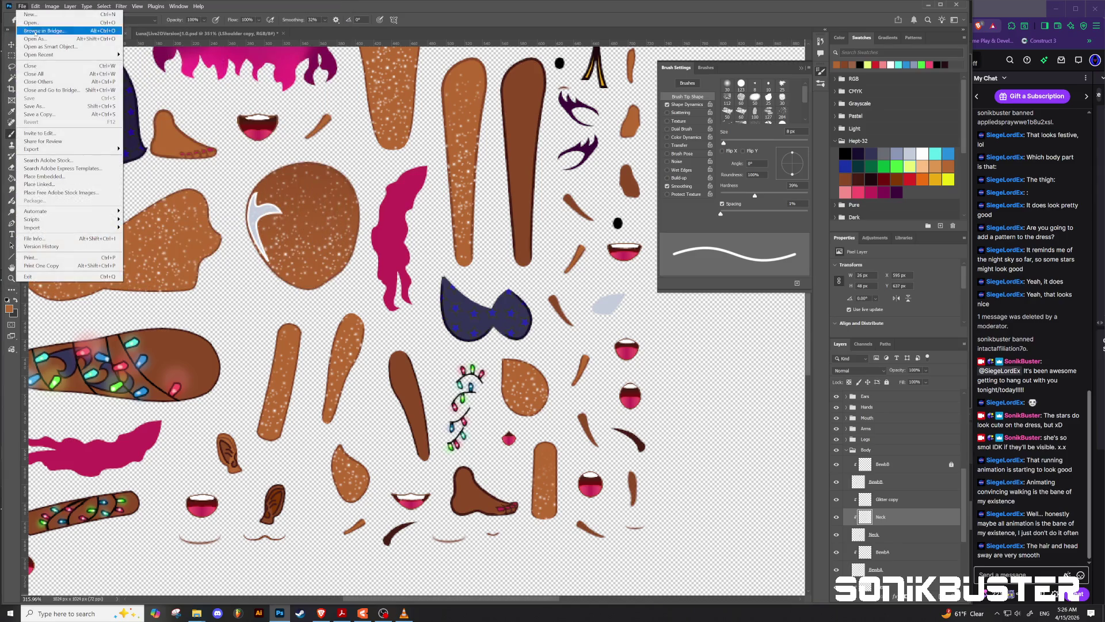
click(141, 149)
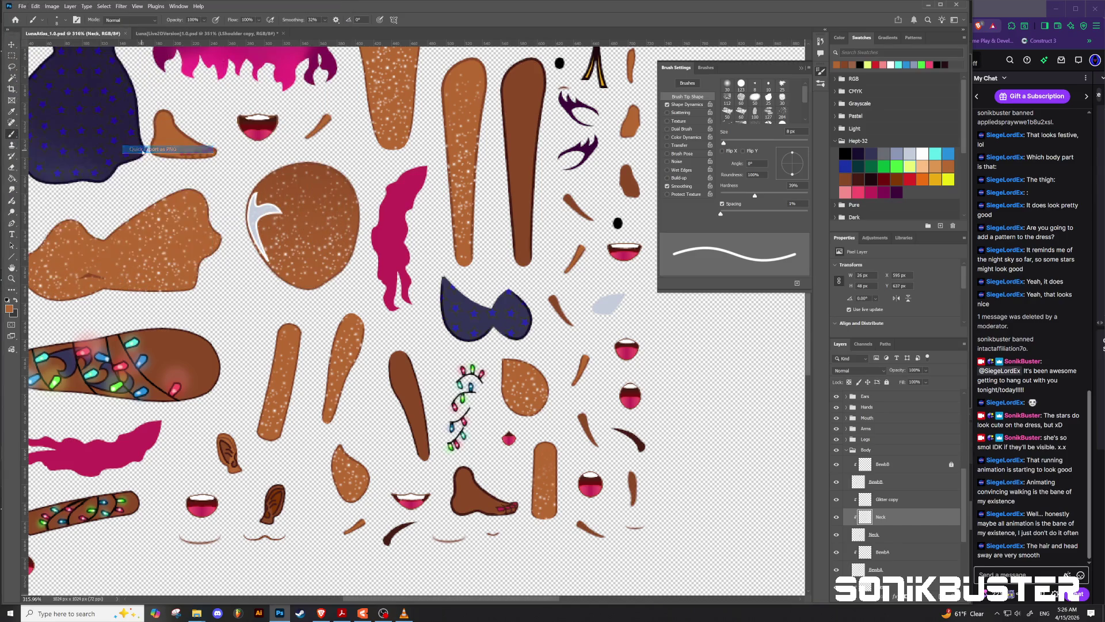
click(209, 92)
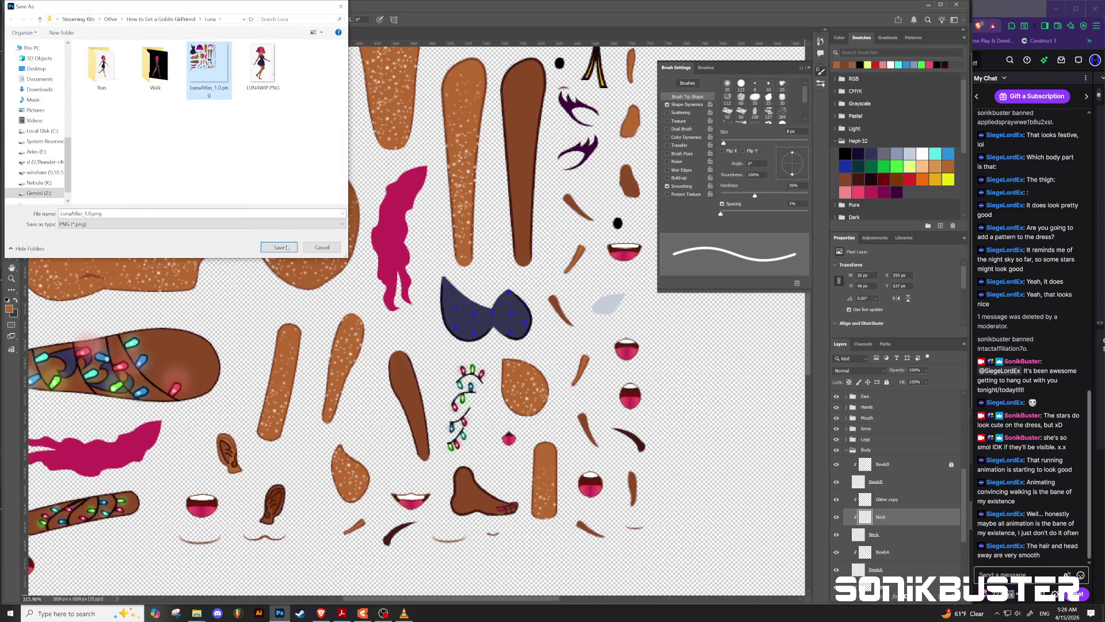
click(283, 247)
click(572, 306)
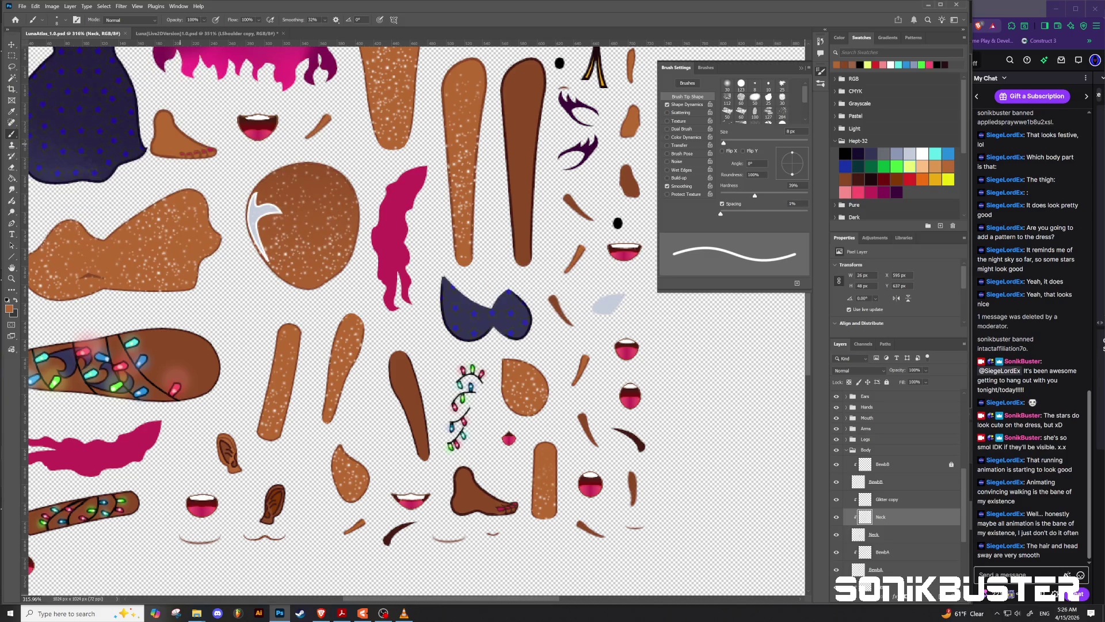
click(362, 613)
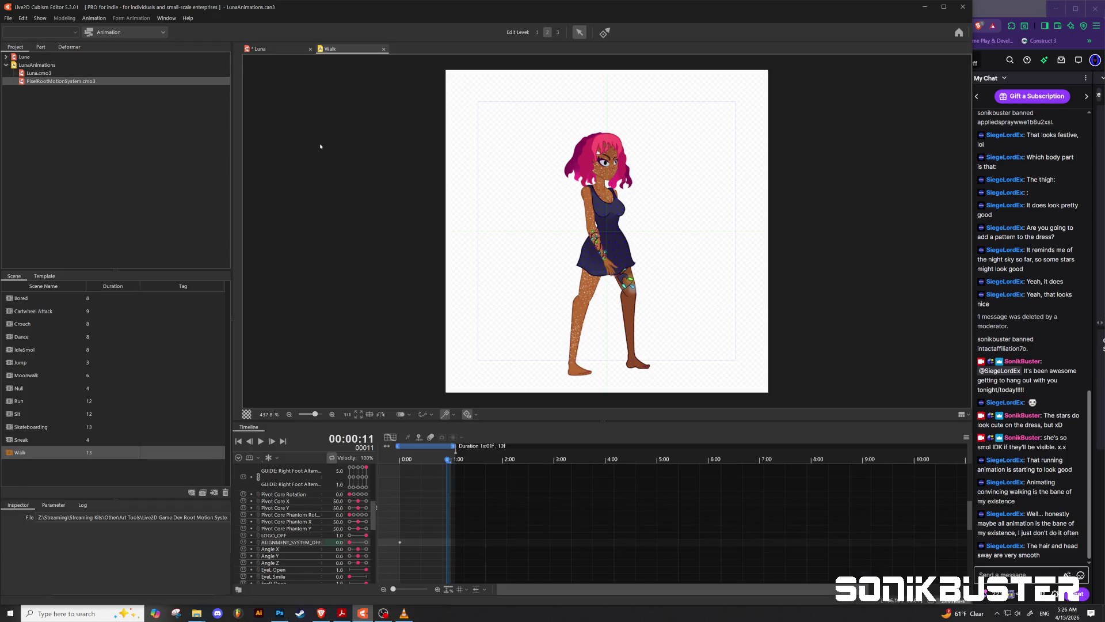
Open the Luna model's Edit Texture Atlas and confirm unlocking the atlas.
click(268, 49)
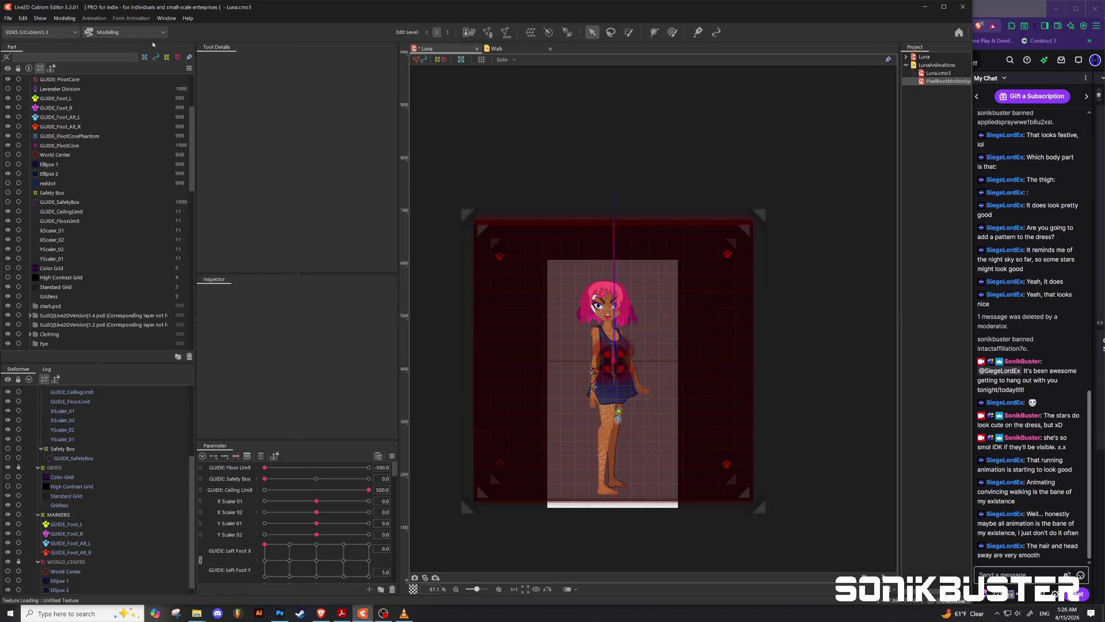
click(64, 18)
mouse_move(72, 39)
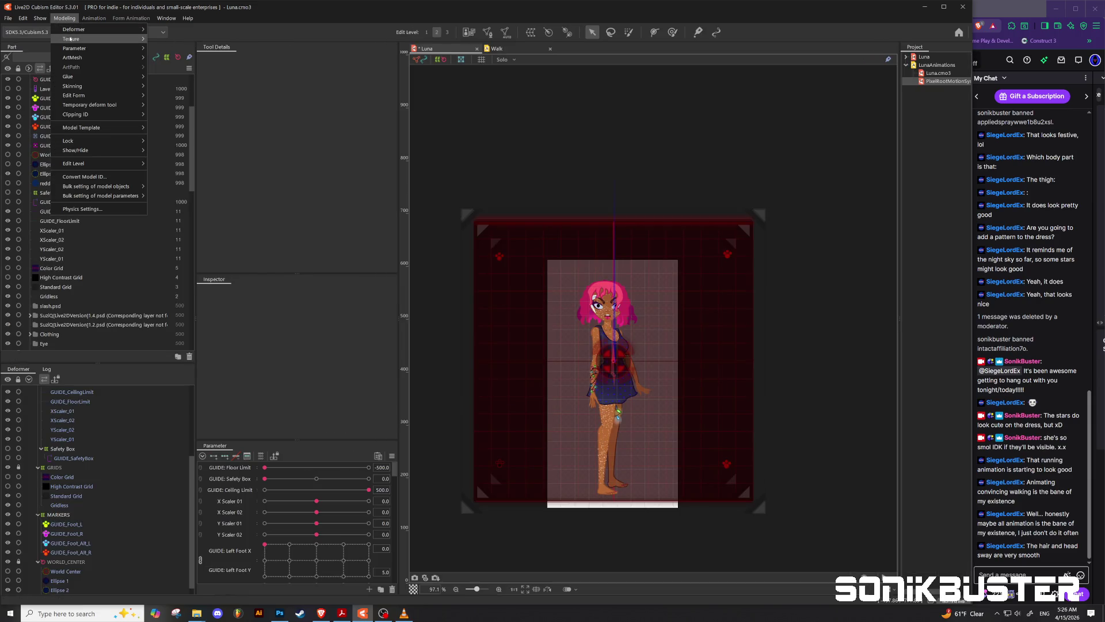
click(179, 57)
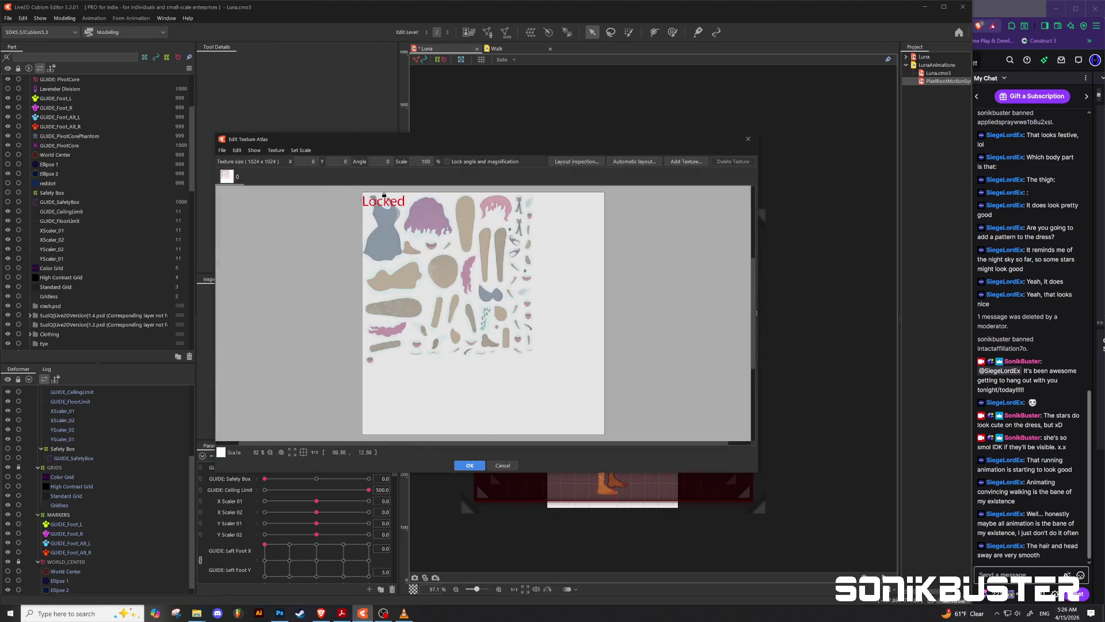
click(386, 221)
click(485, 319)
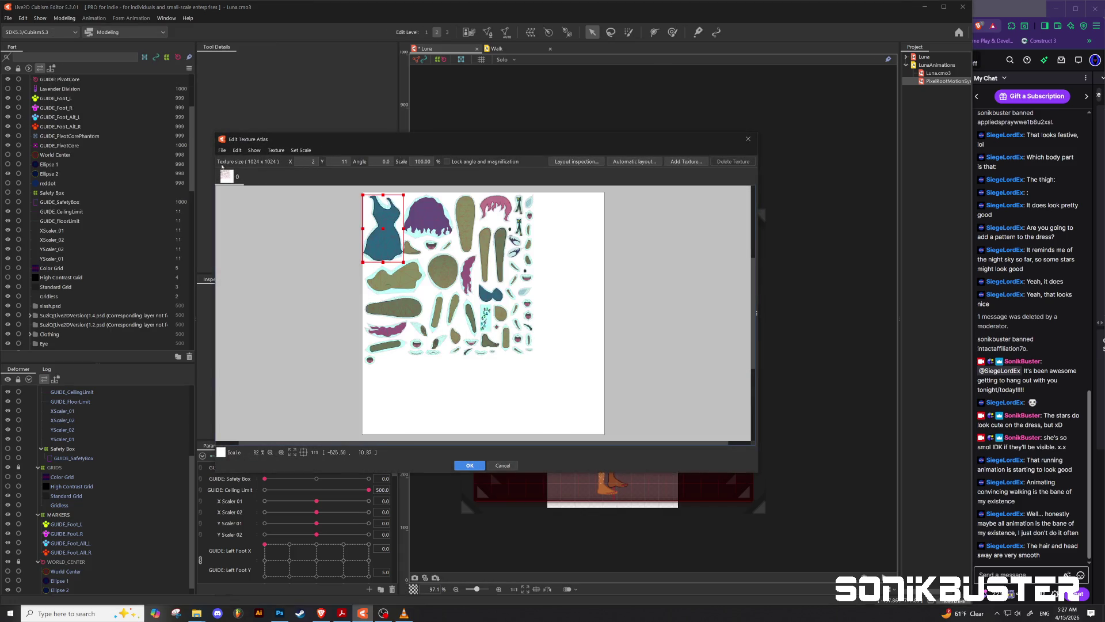
Replace the atlas texture image with LunaAtlas_1.0.png from the Luna folder and apply it.
click(221, 151)
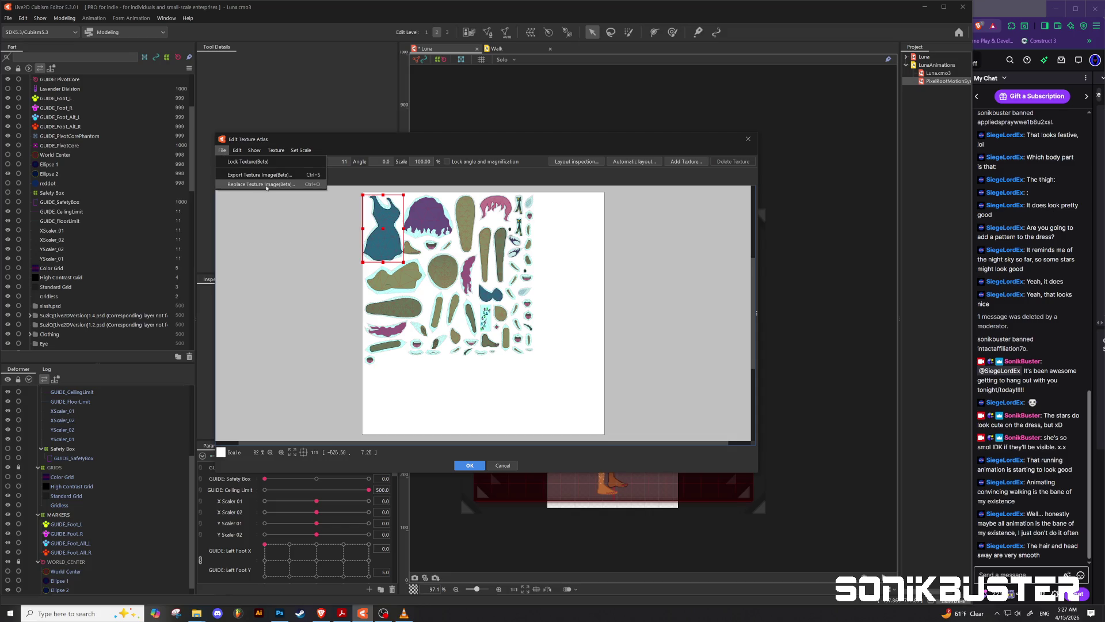
click(267, 185)
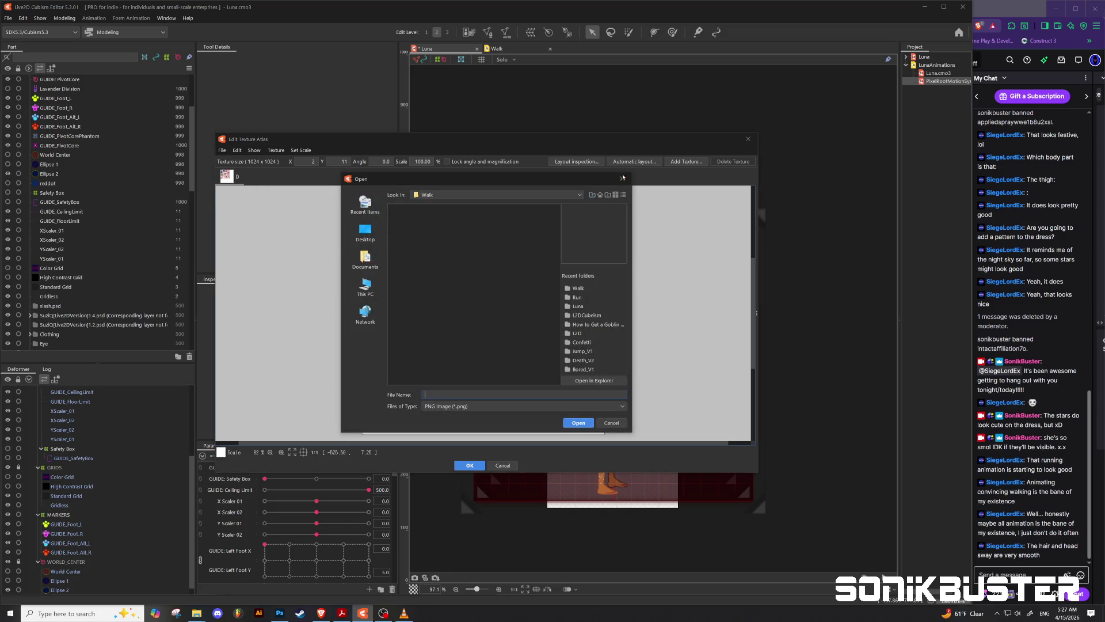
click(591, 194)
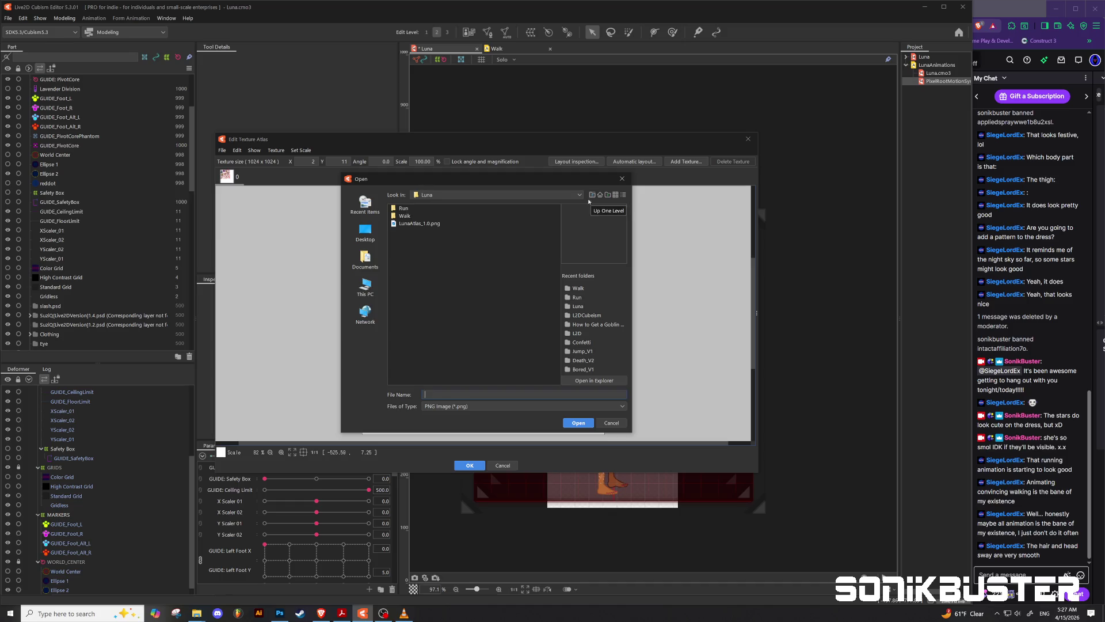
click(410, 224)
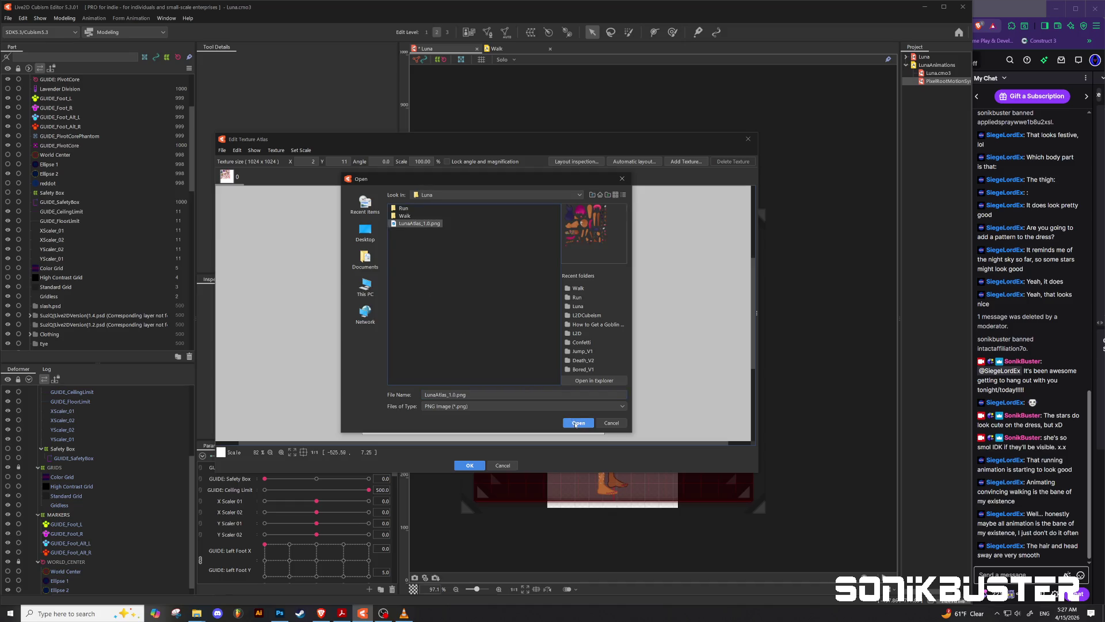
click(576, 423)
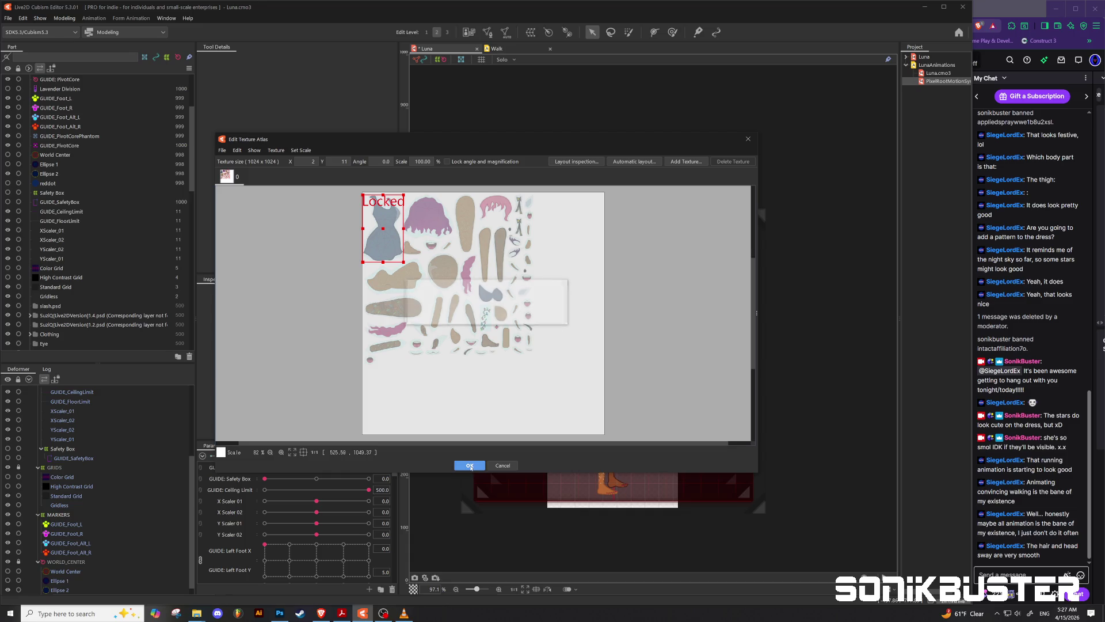
click(470, 466)
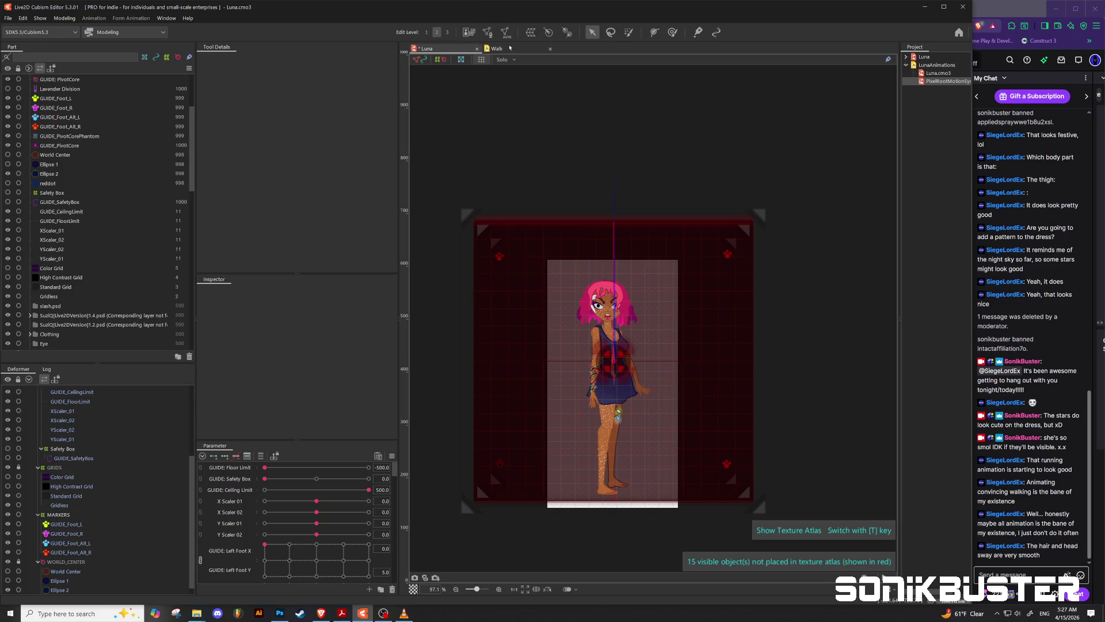
click(509, 48)
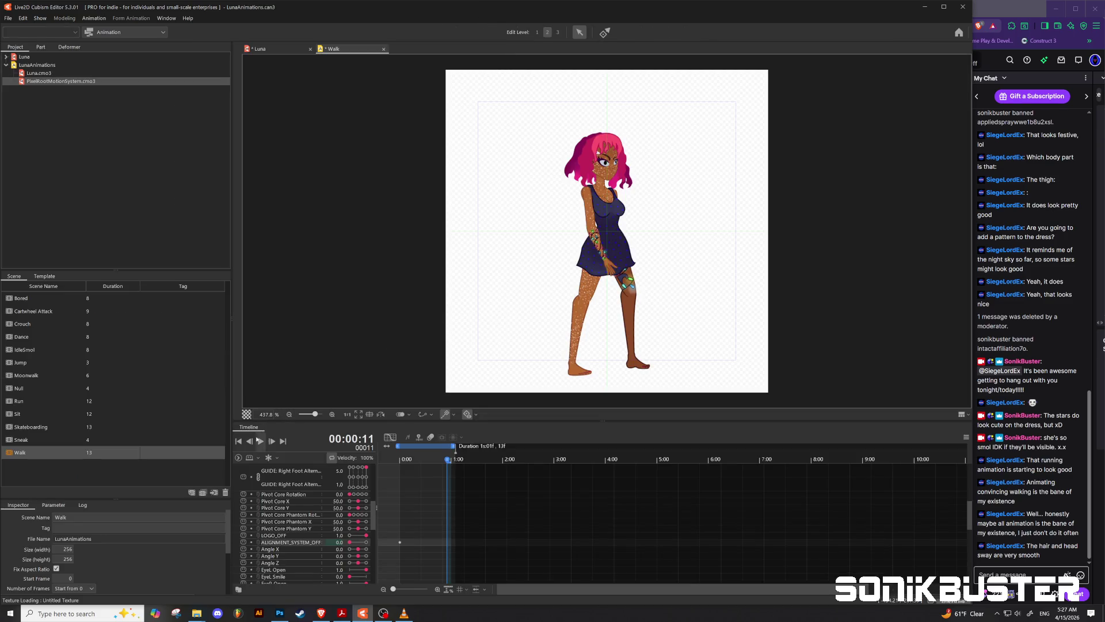
Play the Walk cycle with the new texture and stop it at frame 6.
click(260, 441)
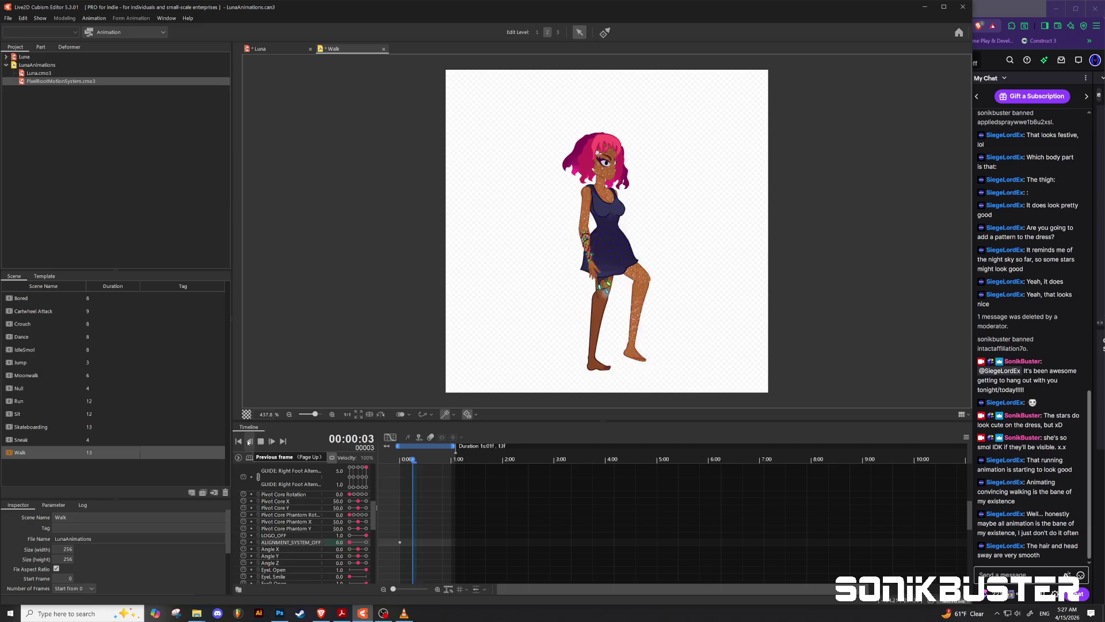
key(space)
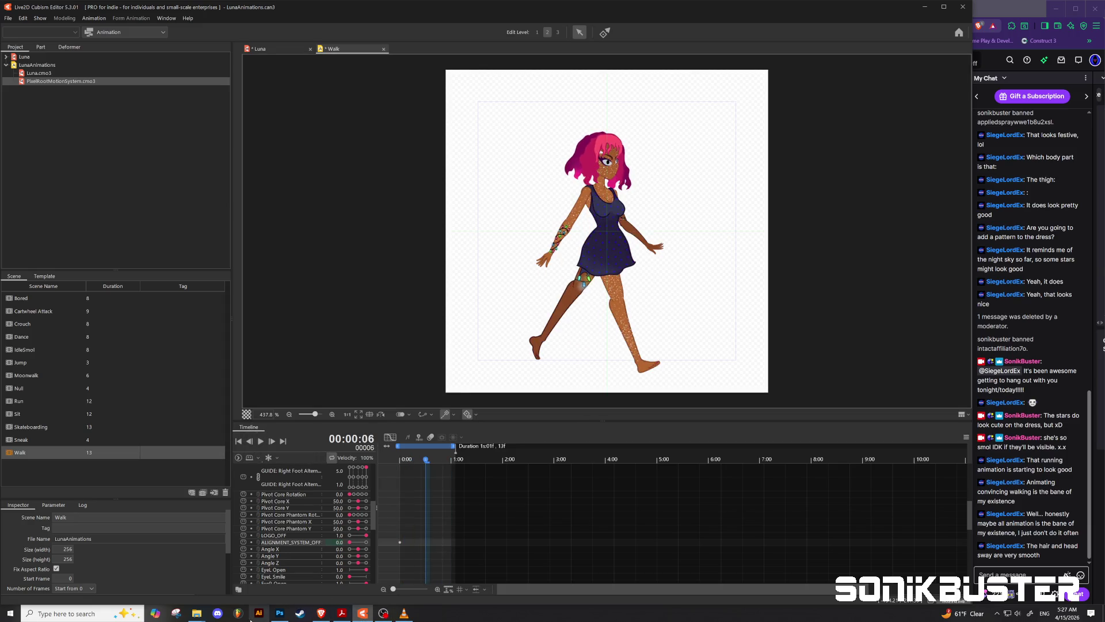
Zoom into the limb piece and brush three strokes of glitter specks onto it.
click(280, 612)
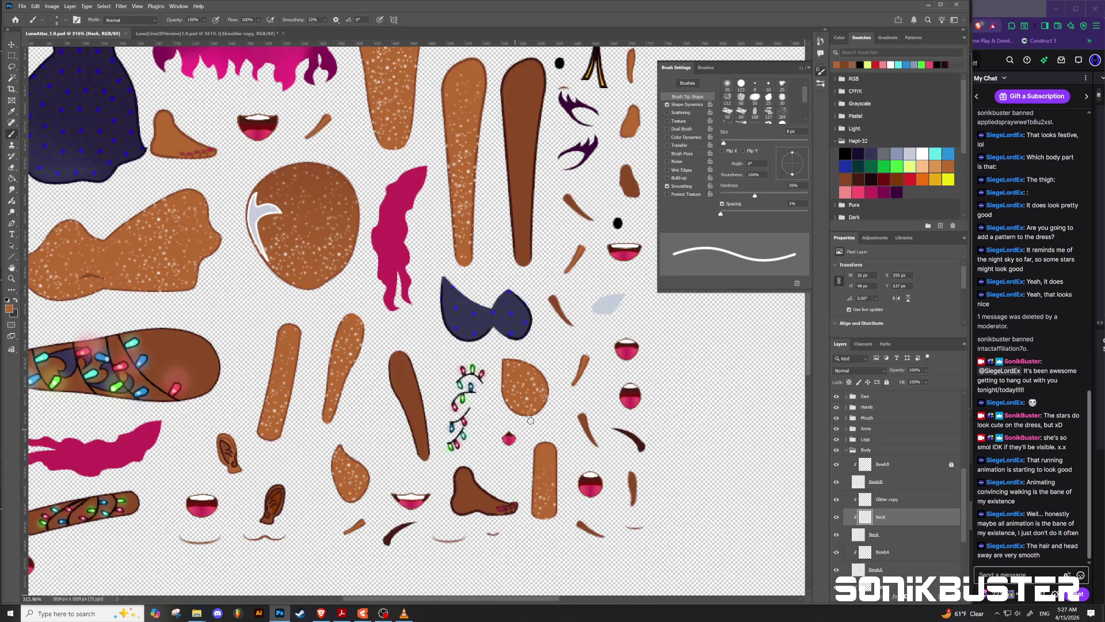
scroll(556, 541, up, 1)
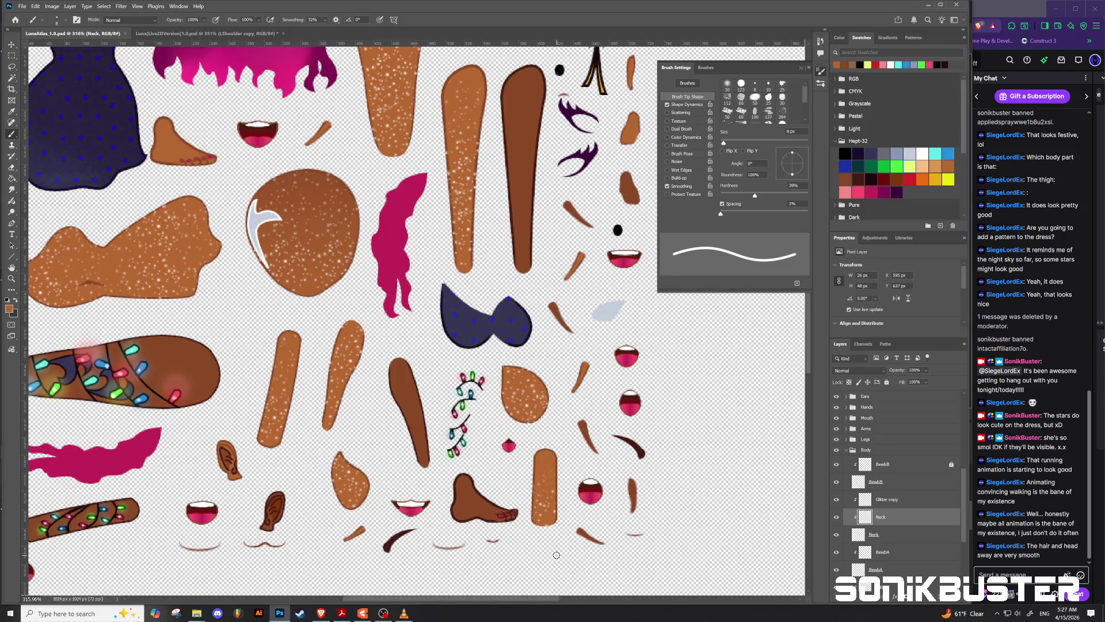
scroll(556, 550, up, 2)
scroll(556, 549, up, 1)
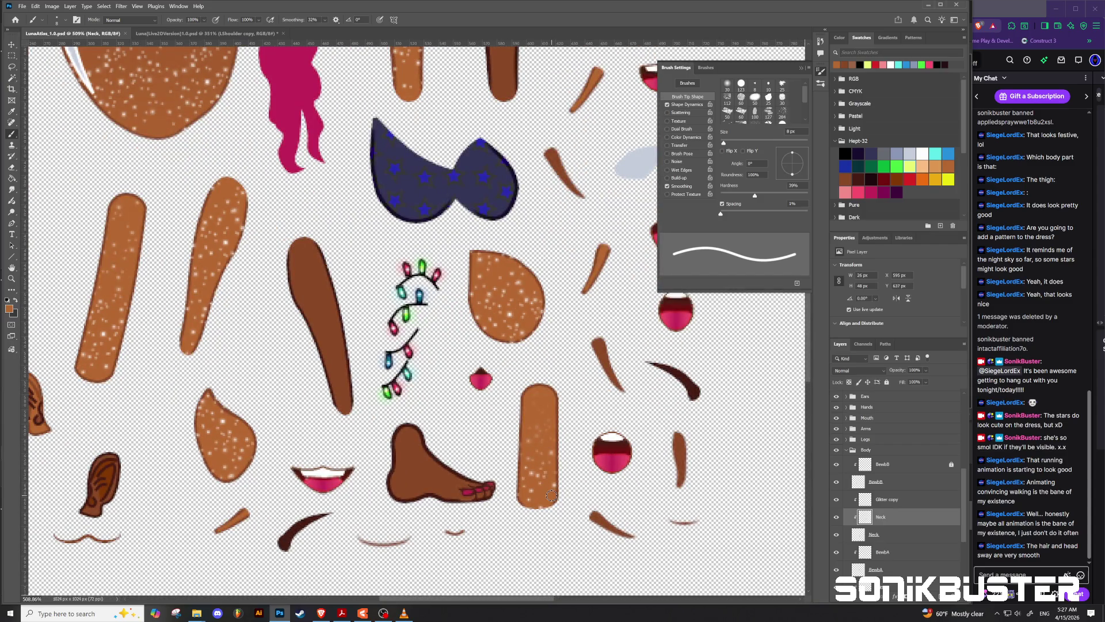
drag(550, 525, 536, 521)
drag(526, 525, 547, 491)
drag(524, 491, 544, 509)
Quick-export the sheet as PNG, overwriting LunaAtlas_1.0.png.
click(18, 10)
mouse_move(52, 150)
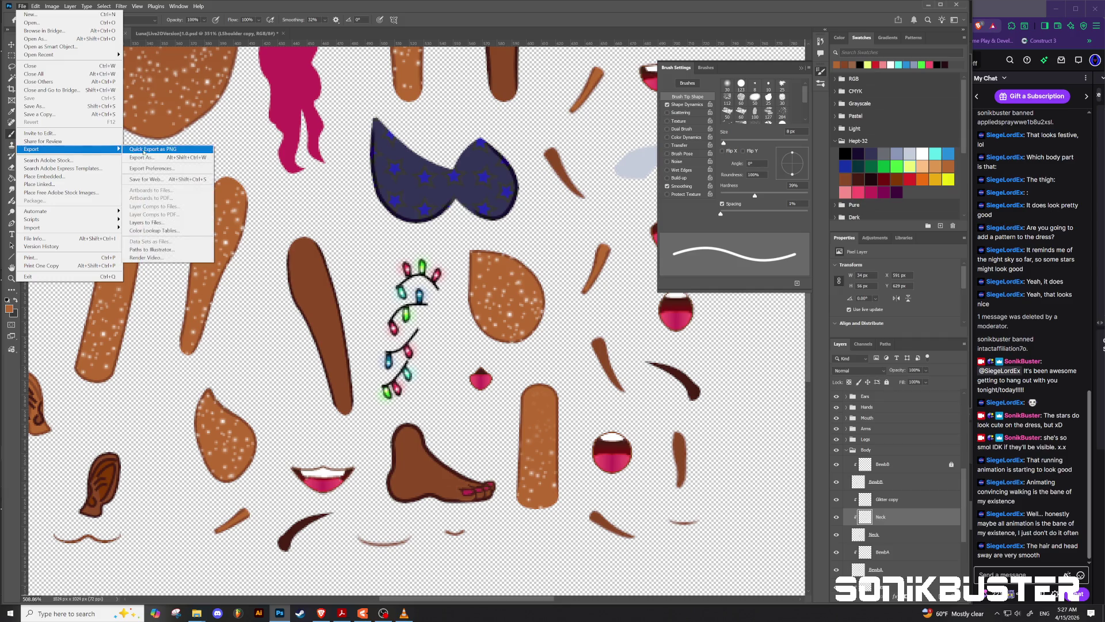
click(150, 150)
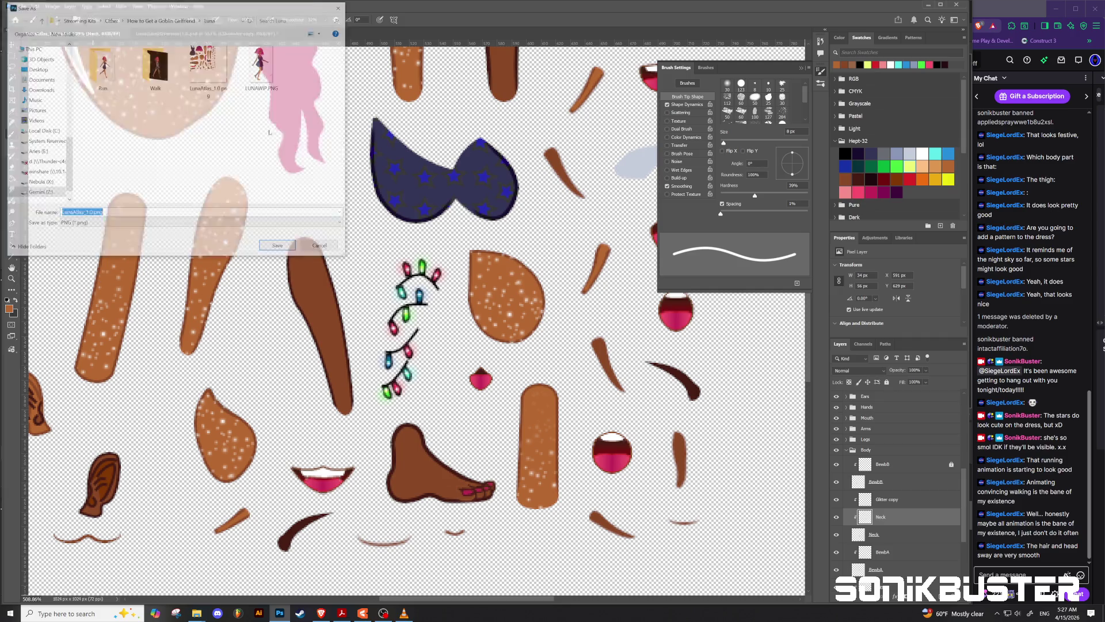
click(279, 248)
click(571, 306)
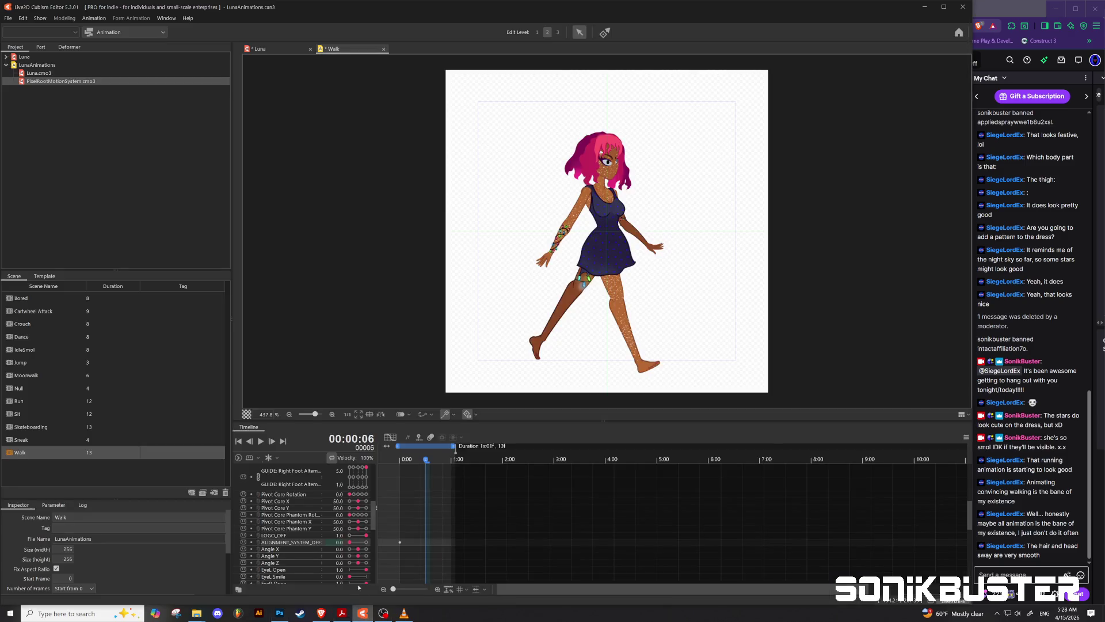
Open Edit Texture Atlas for the Luna model and confirm unlocking it.
click(362, 613)
click(261, 48)
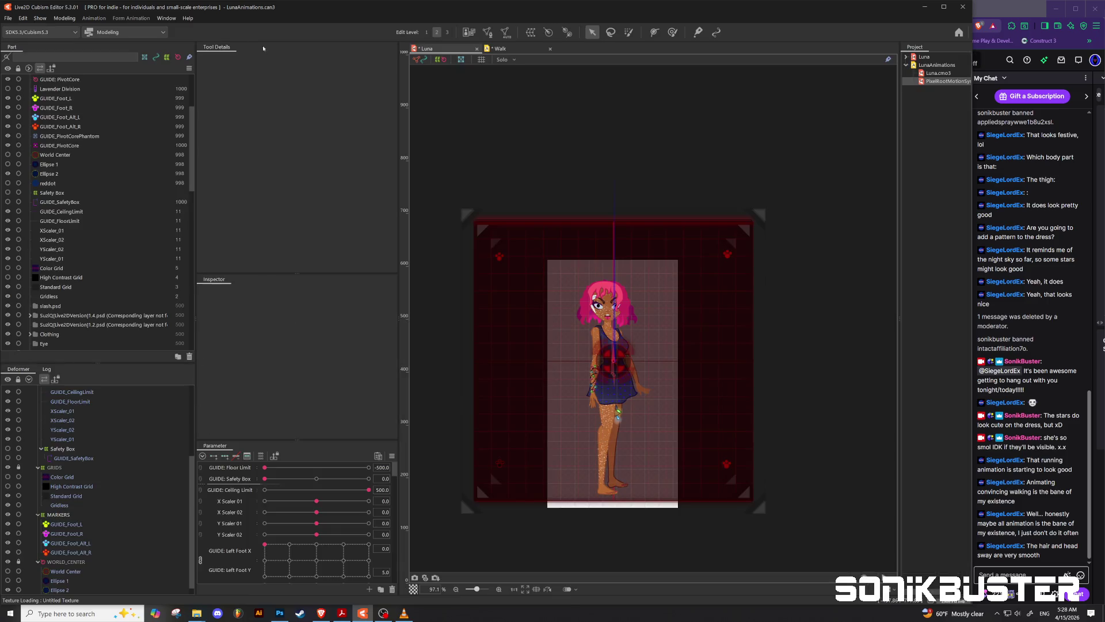
click(64, 18)
mouse_move(73, 39)
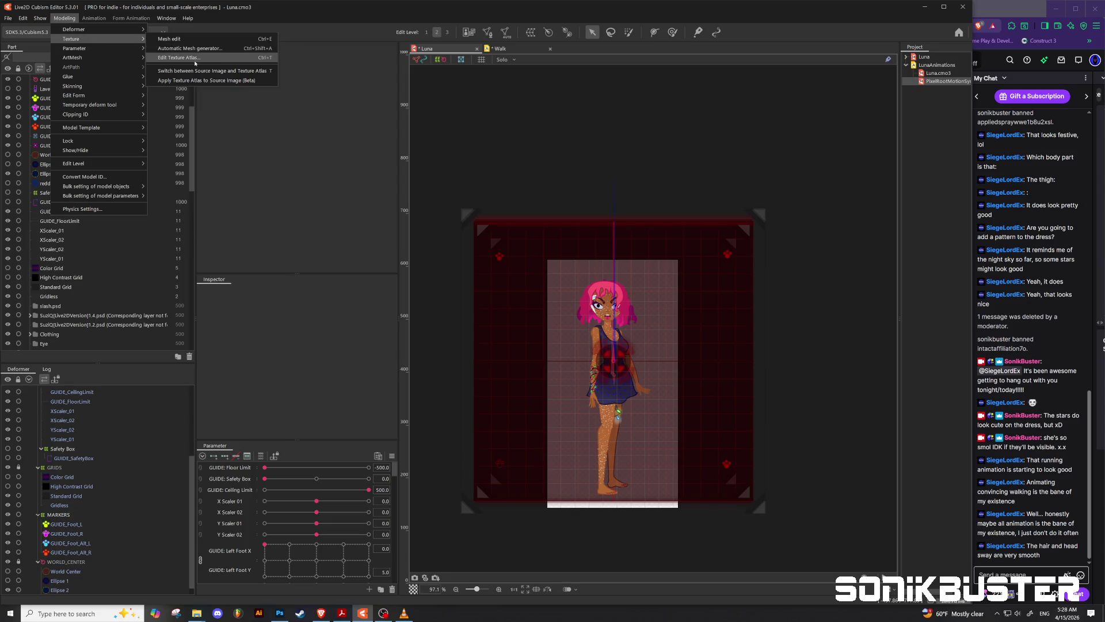
click(179, 57)
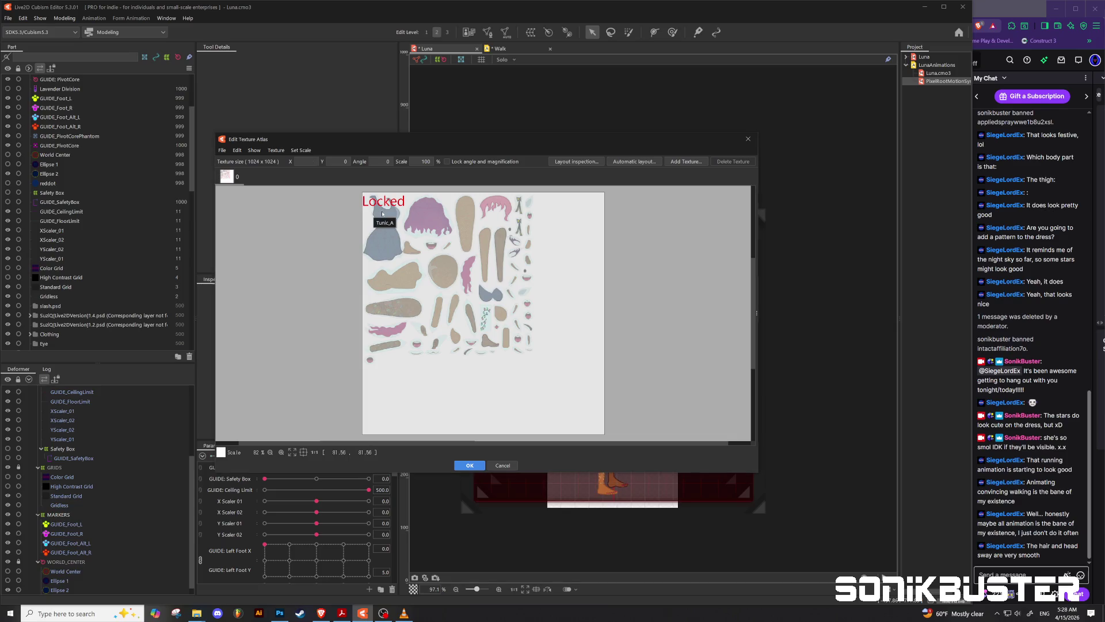
click(381, 230)
click(485, 317)
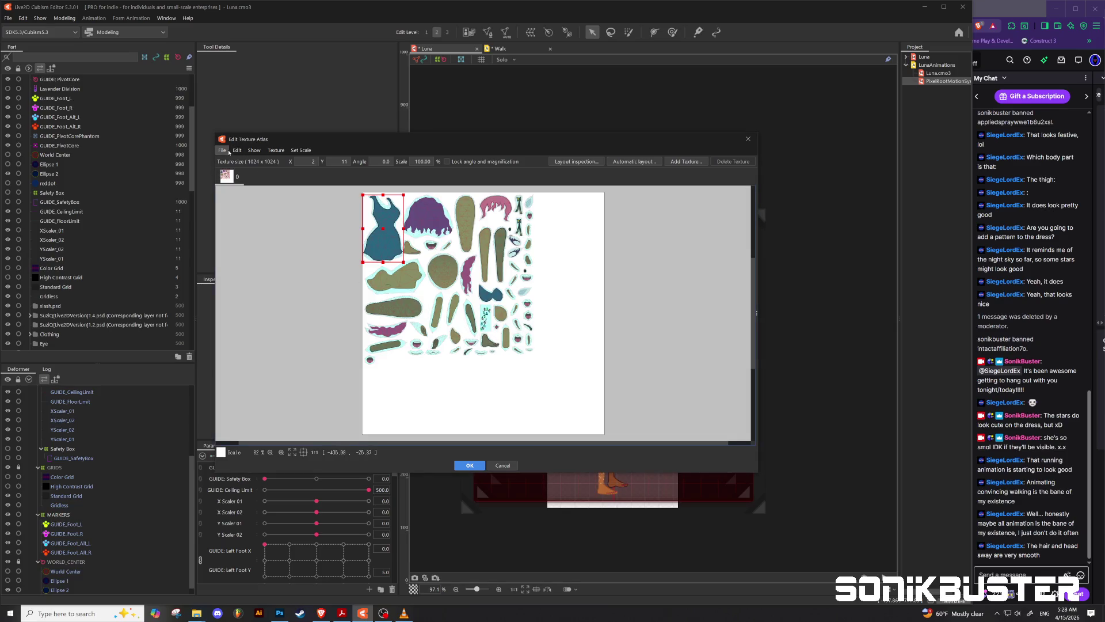
Replace the atlas image with the updated LunaAtlas_1.0.png and apply it.
click(237, 150)
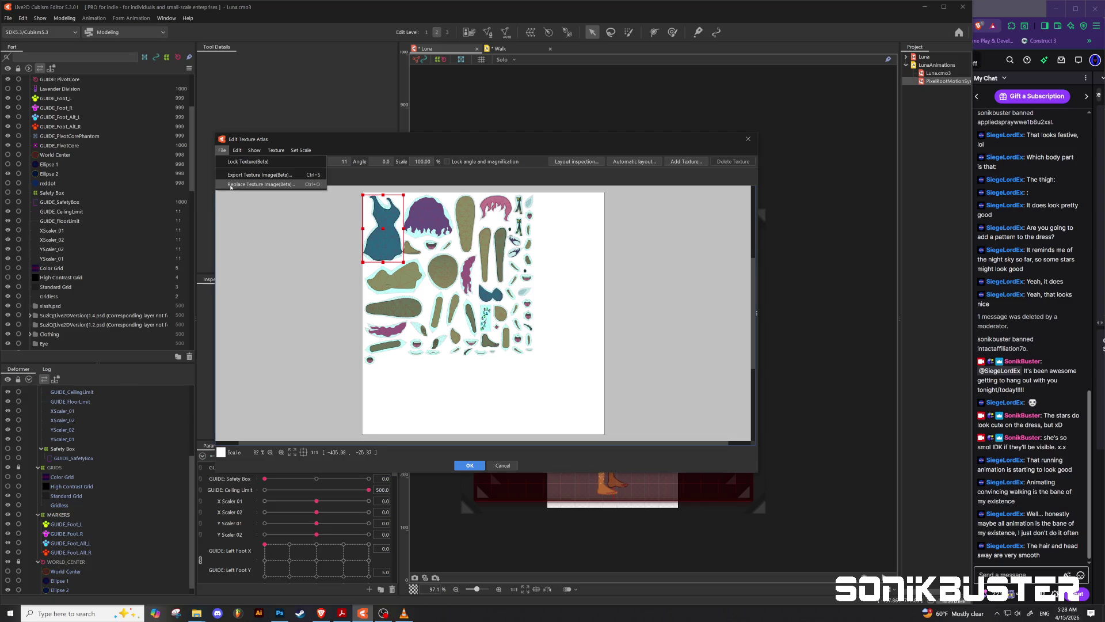
click(231, 184)
click(419, 223)
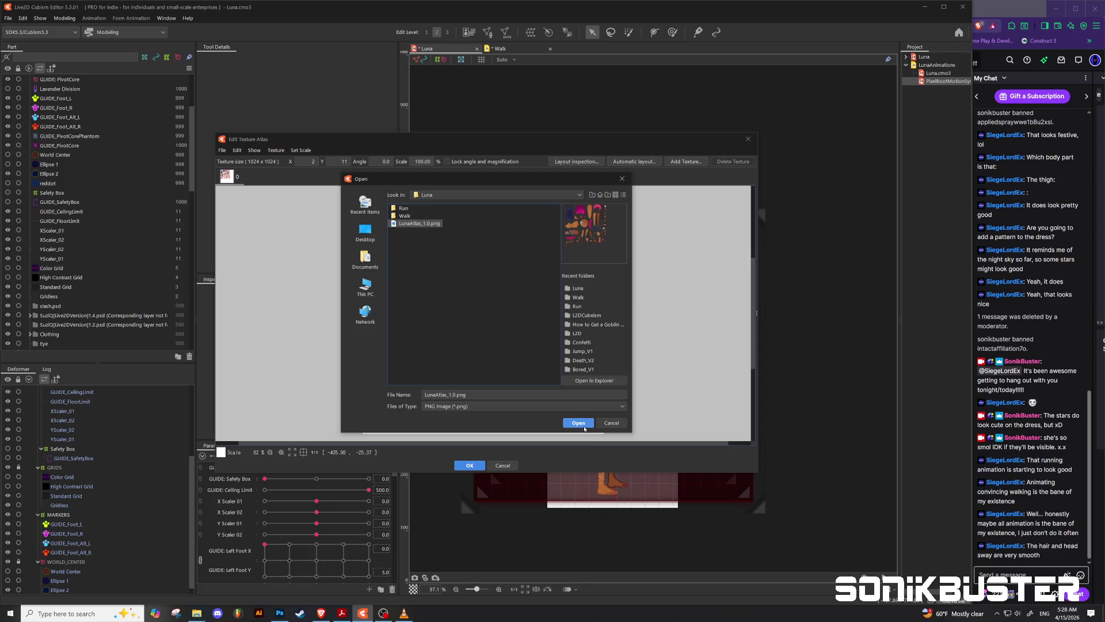
click(578, 422)
click(469, 465)
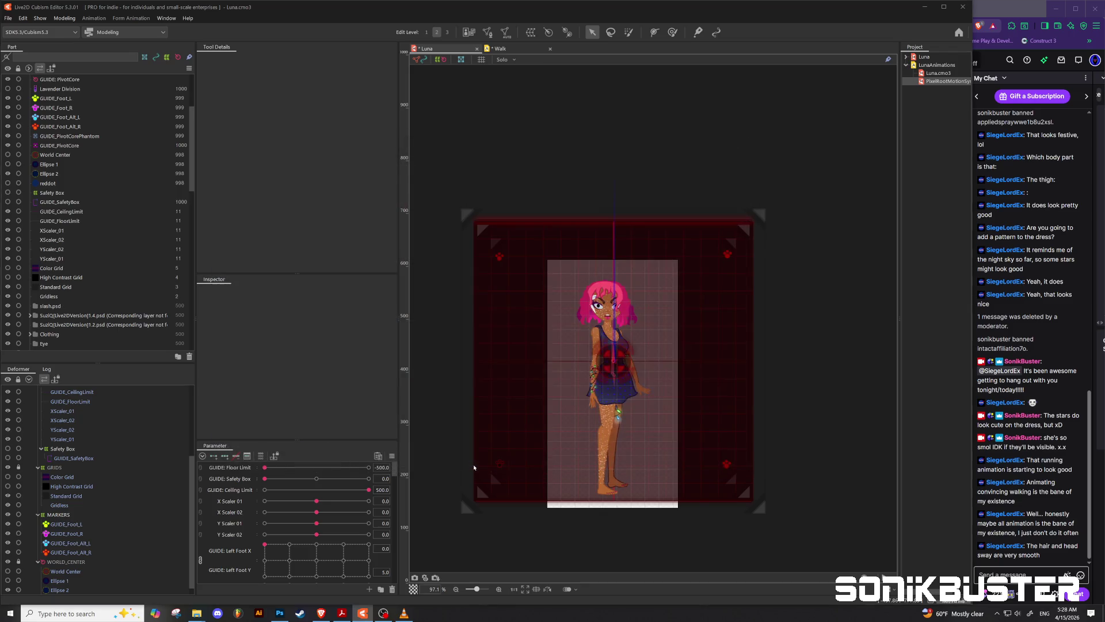
Play the Walk cycle with the glitter texture, stopping at frame 5.
click(499, 49)
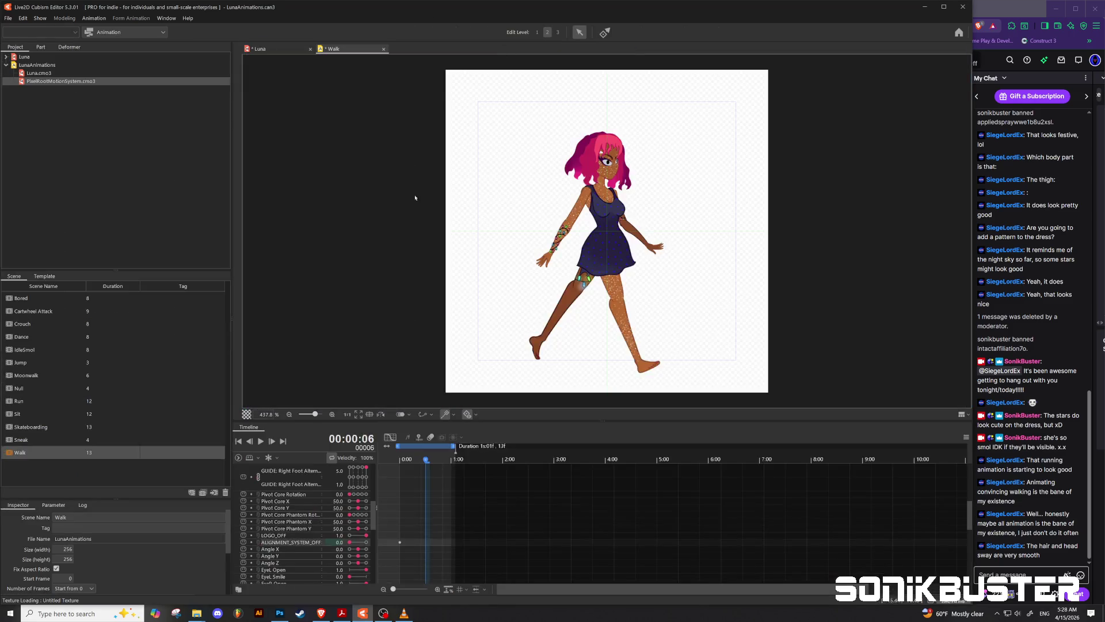
key(space)
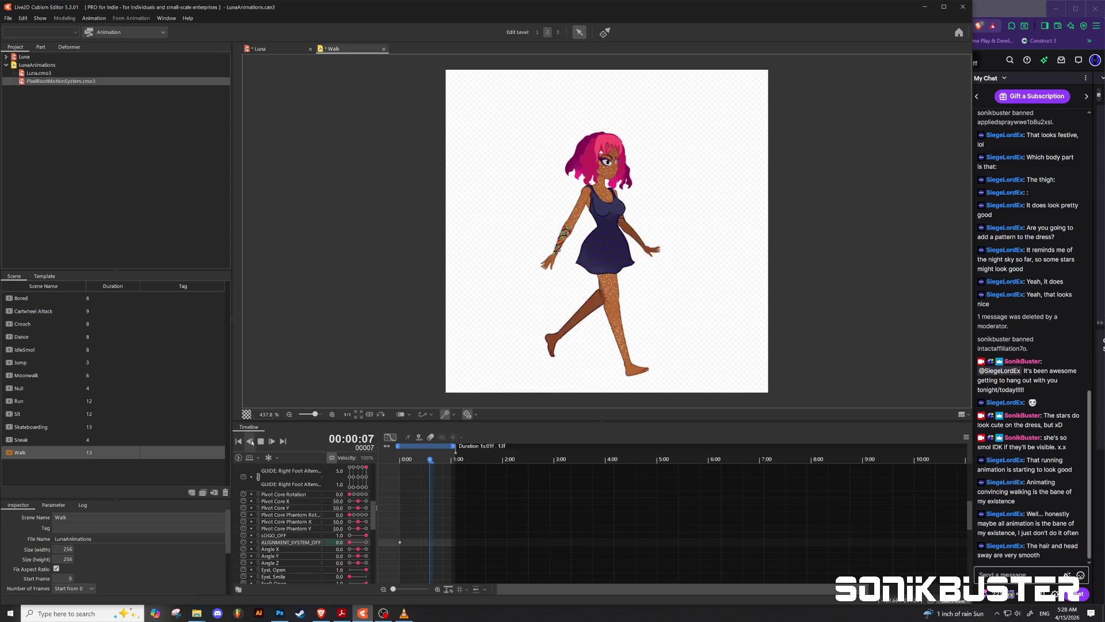
click(261, 441)
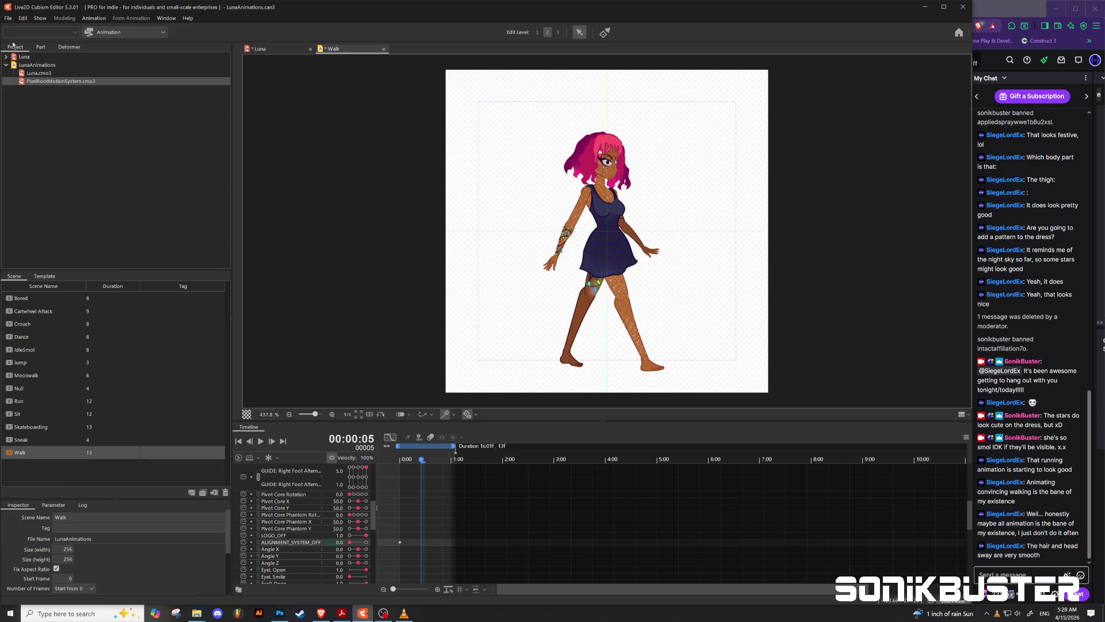
Save the Walk animation and dismiss the VLC notification.
key(ctrl+s)
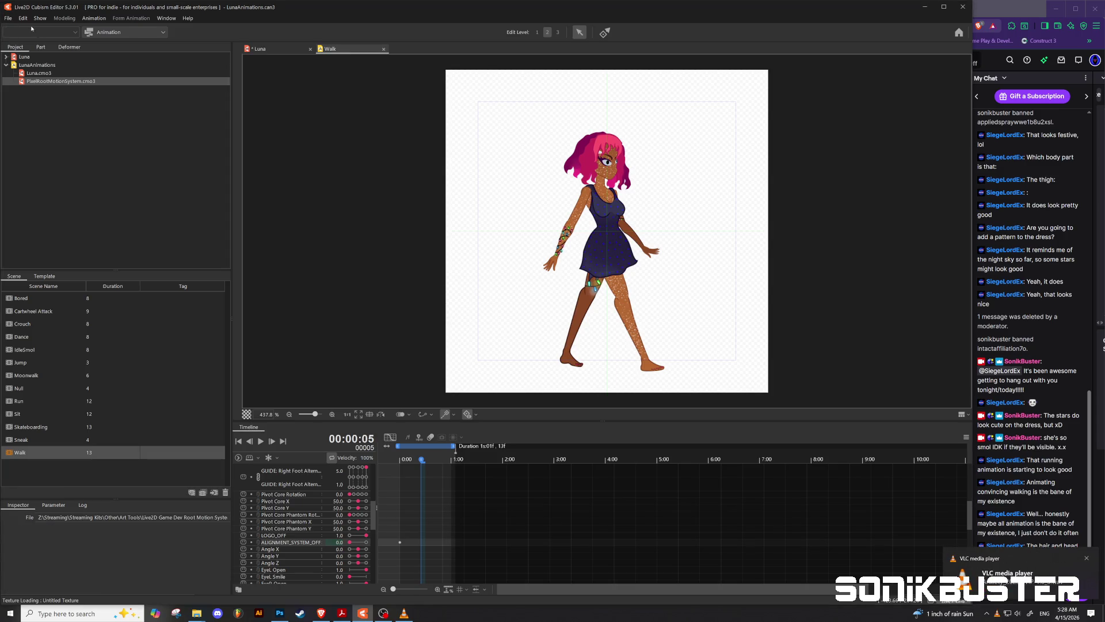
click(1085, 558)
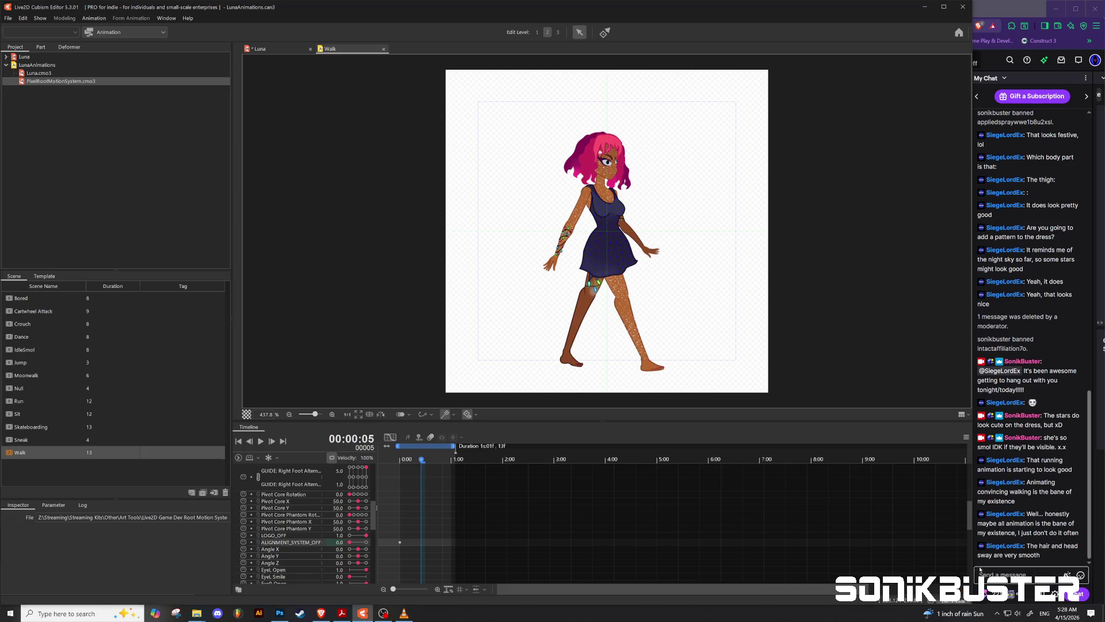
click(8, 17)
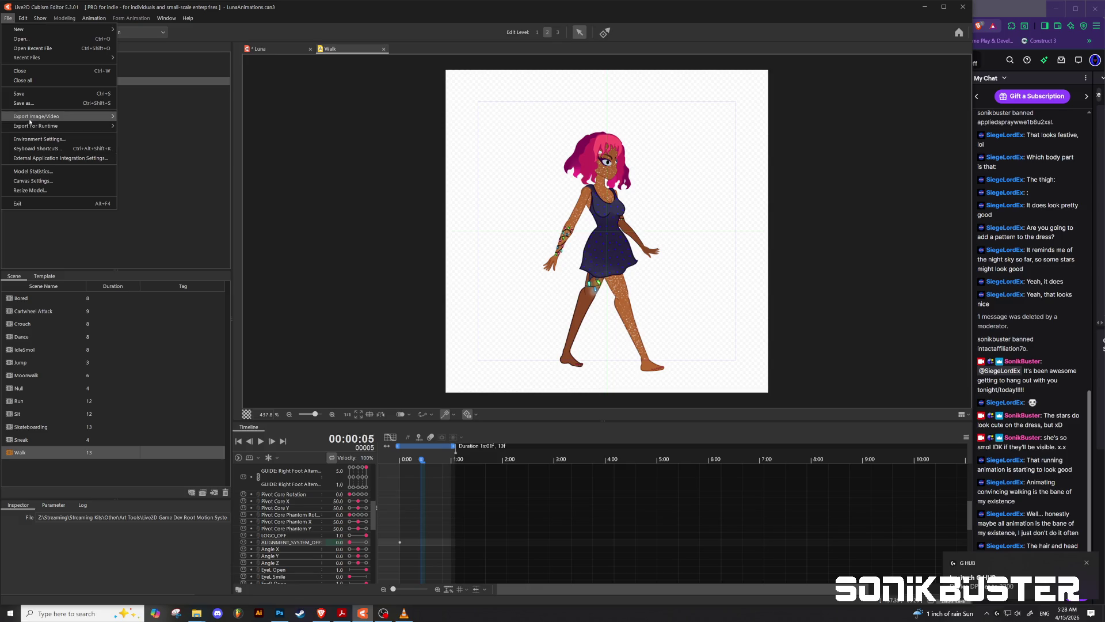
mouse_move(52, 116)
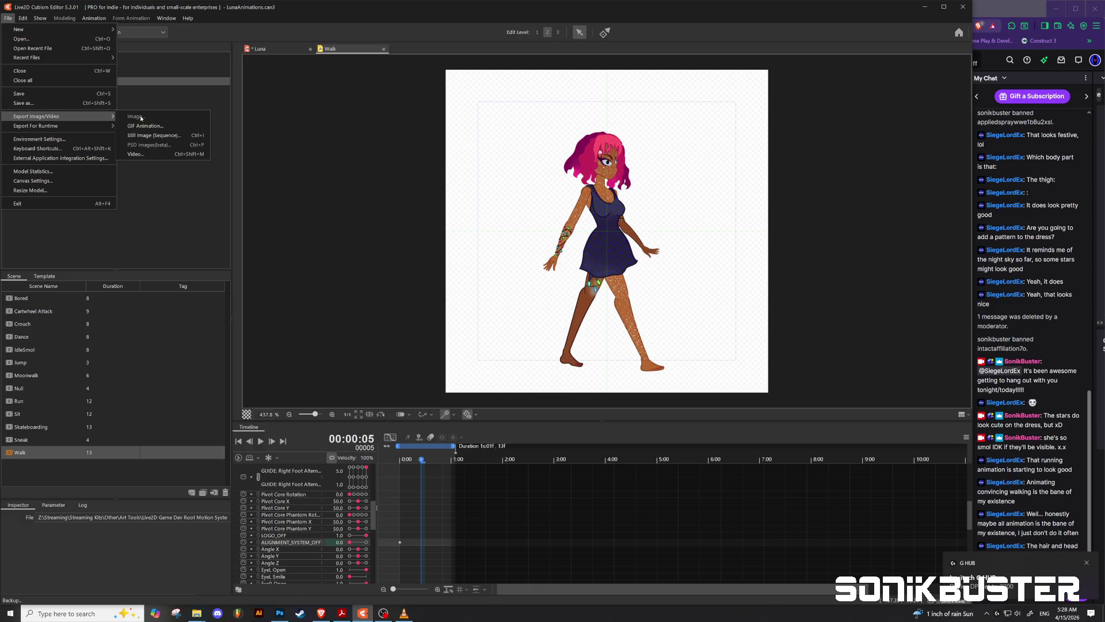
Export a GIF Animation as Walk.gif in the Walk folder, overwriting the old file.
click(144, 126)
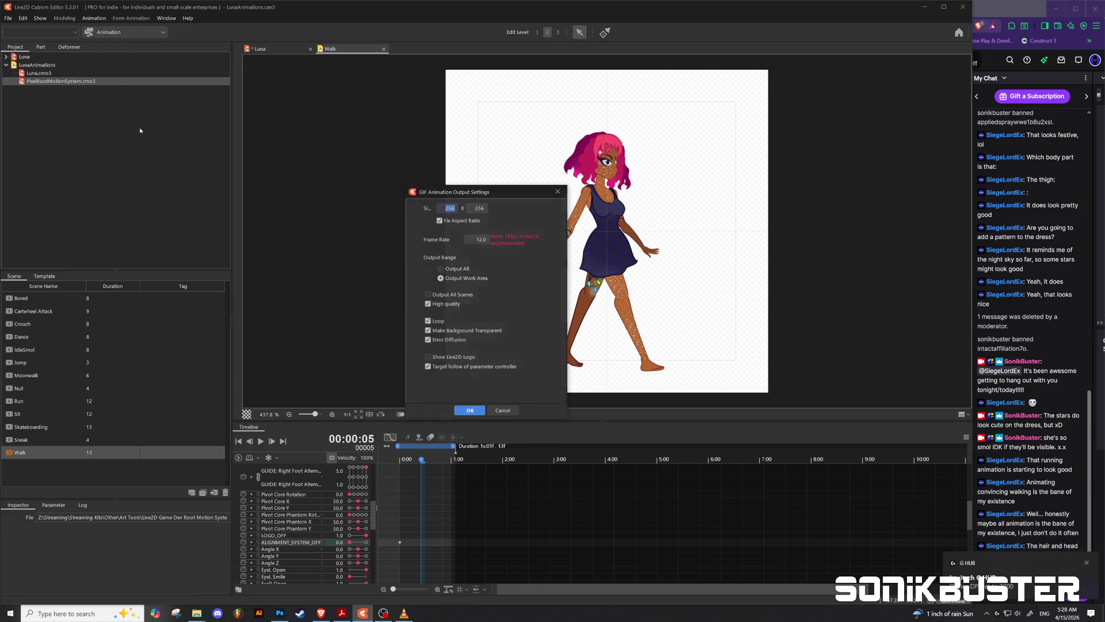
click(469, 410)
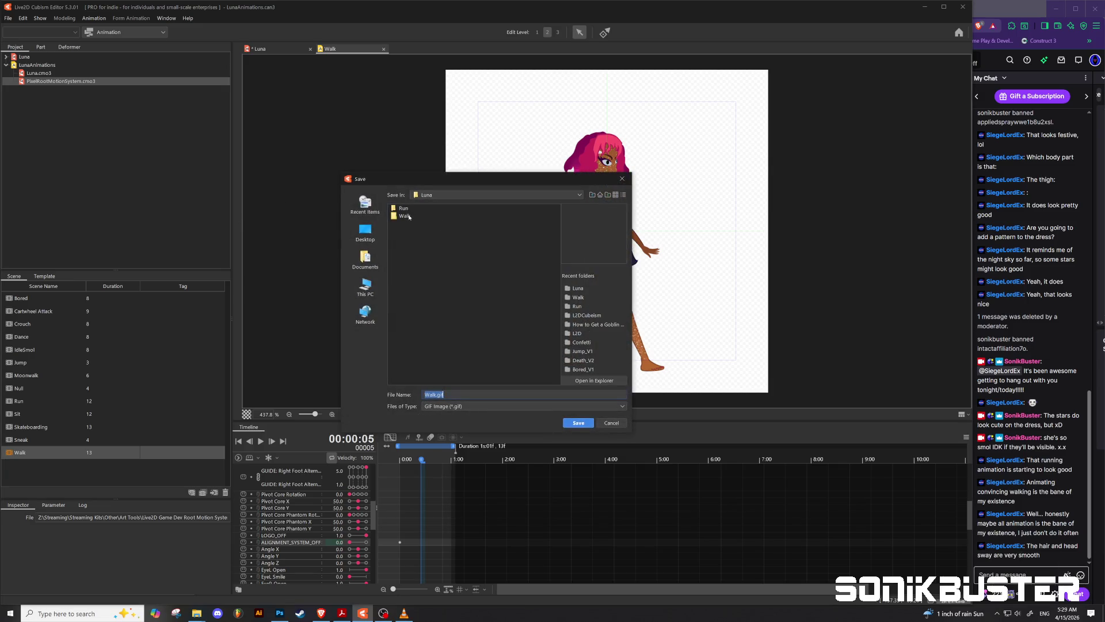
double_click(405, 216)
click(408, 209)
click(590, 422)
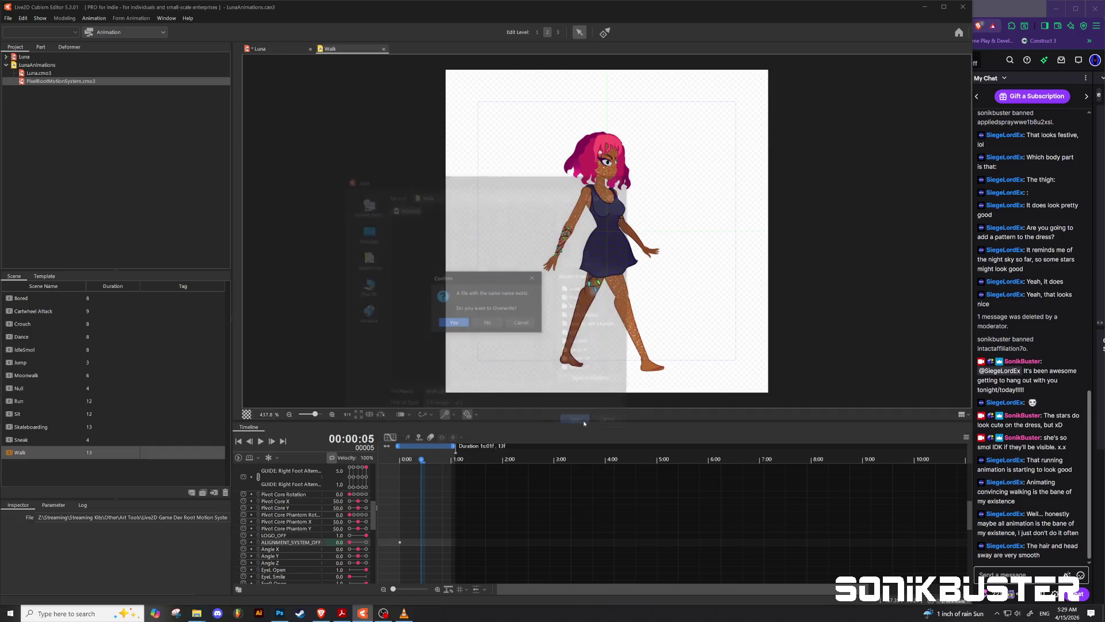
click(453, 323)
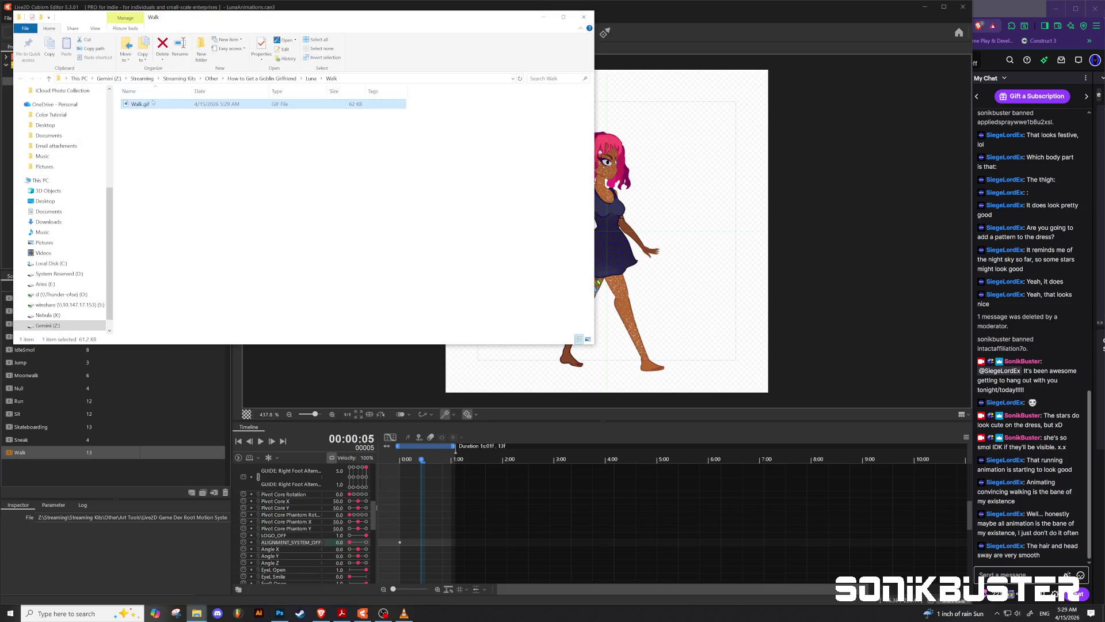
double_click(140, 104)
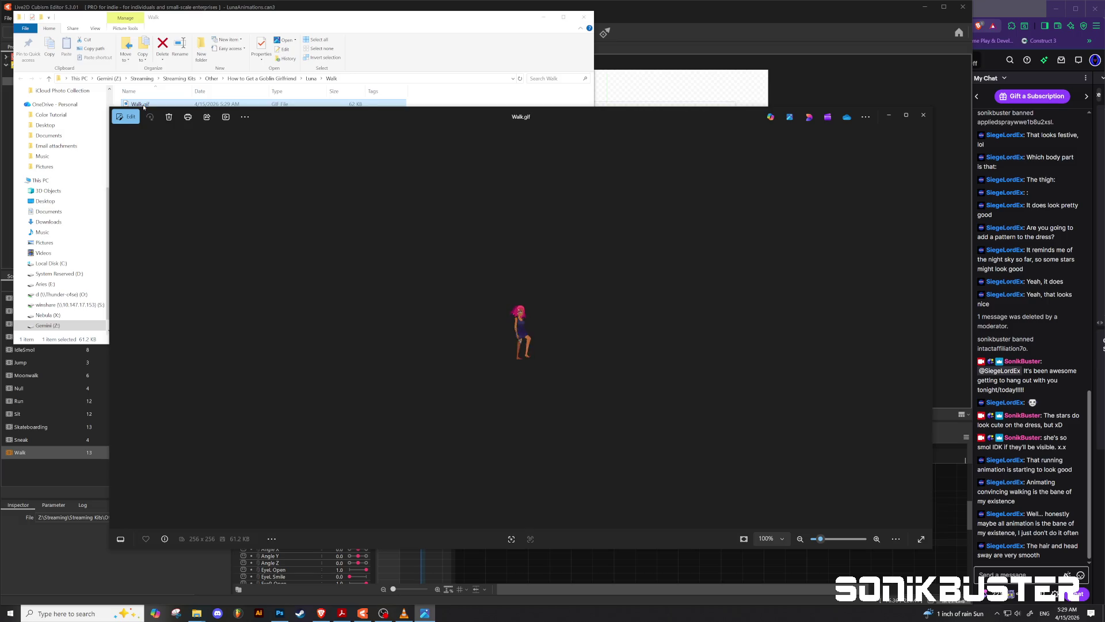
scroll(522, 327, up, 2)
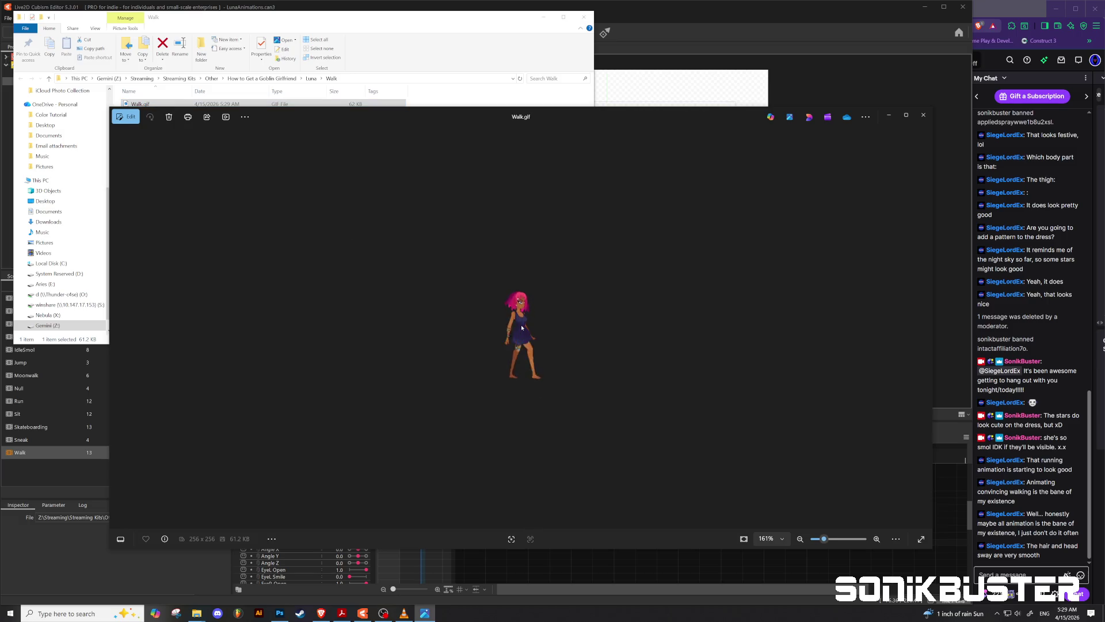
scroll(522, 328, up, 2)
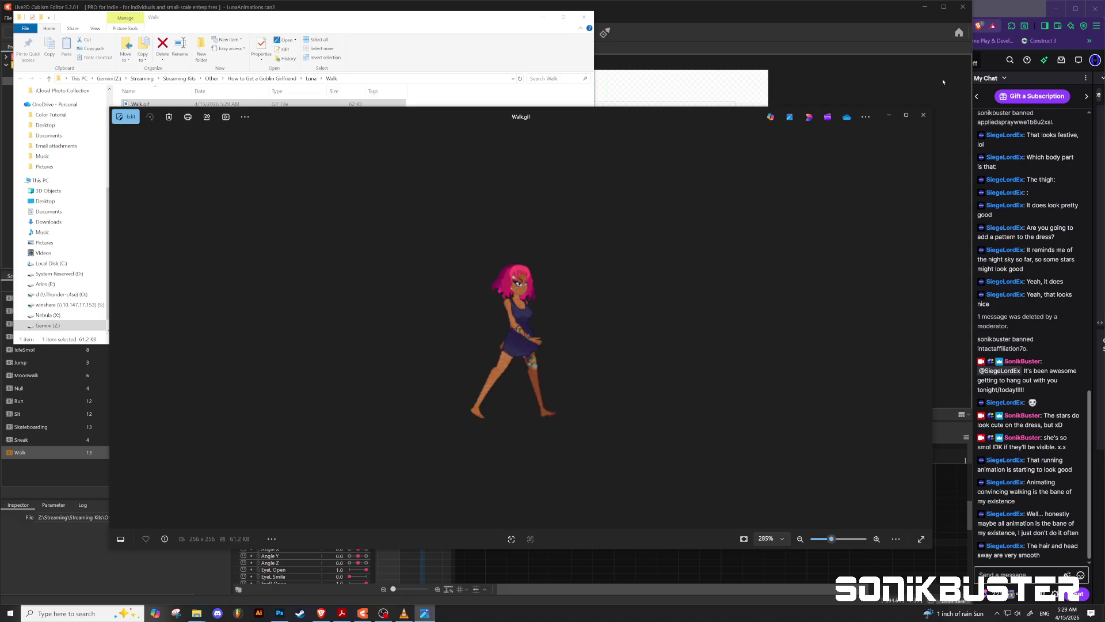
click(922, 117)
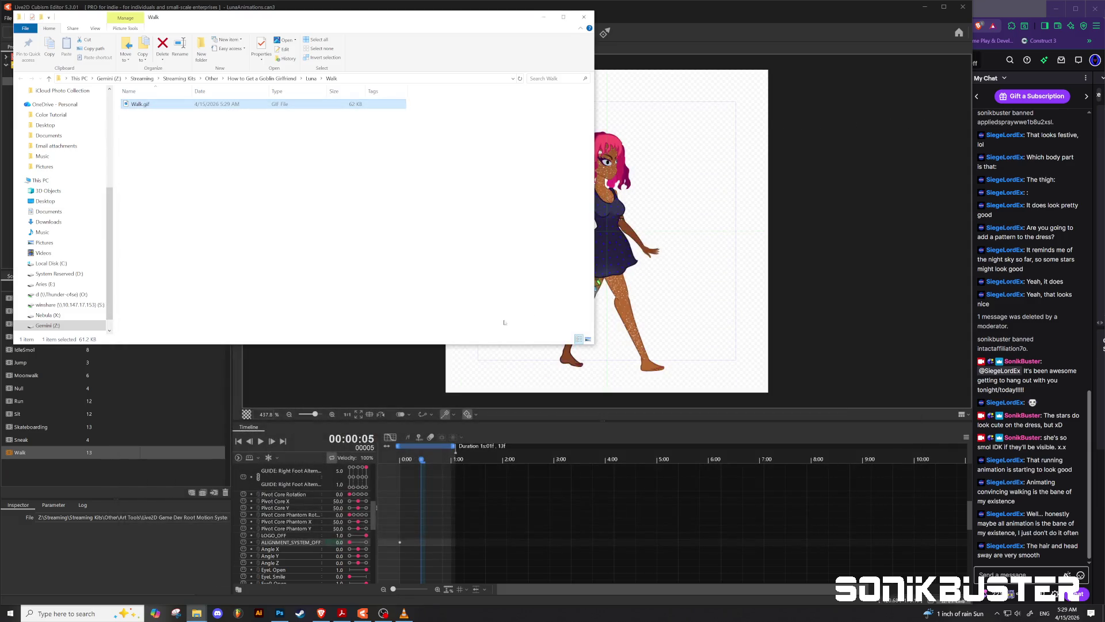
Close the Walk folder window and Walk tab, then minimize Cubism to reveal Photoshop.
click(584, 17)
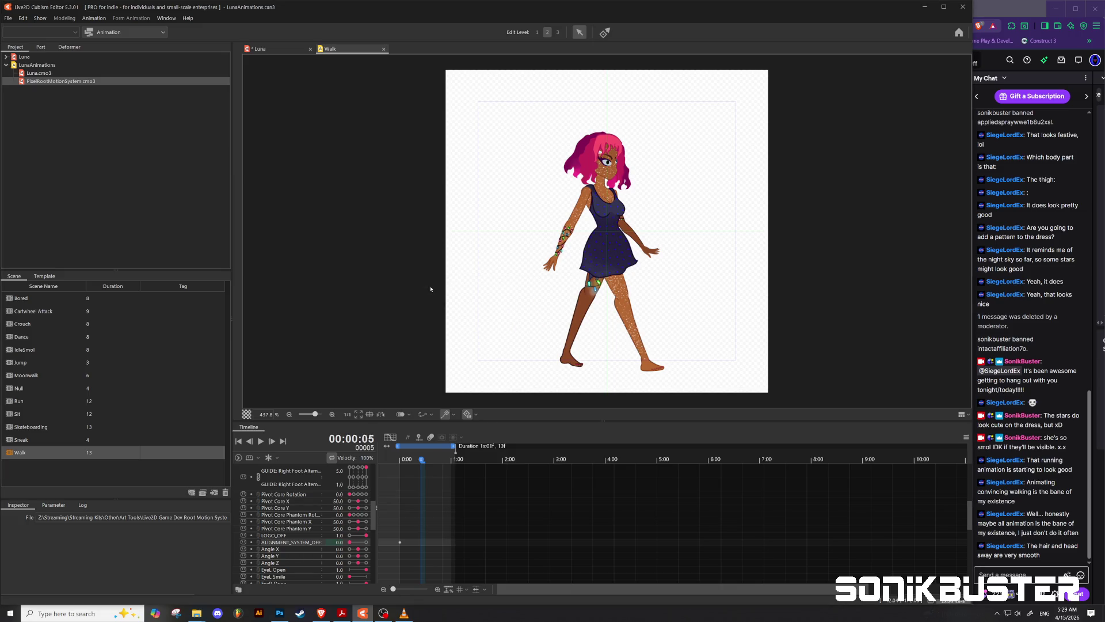
click(383, 49)
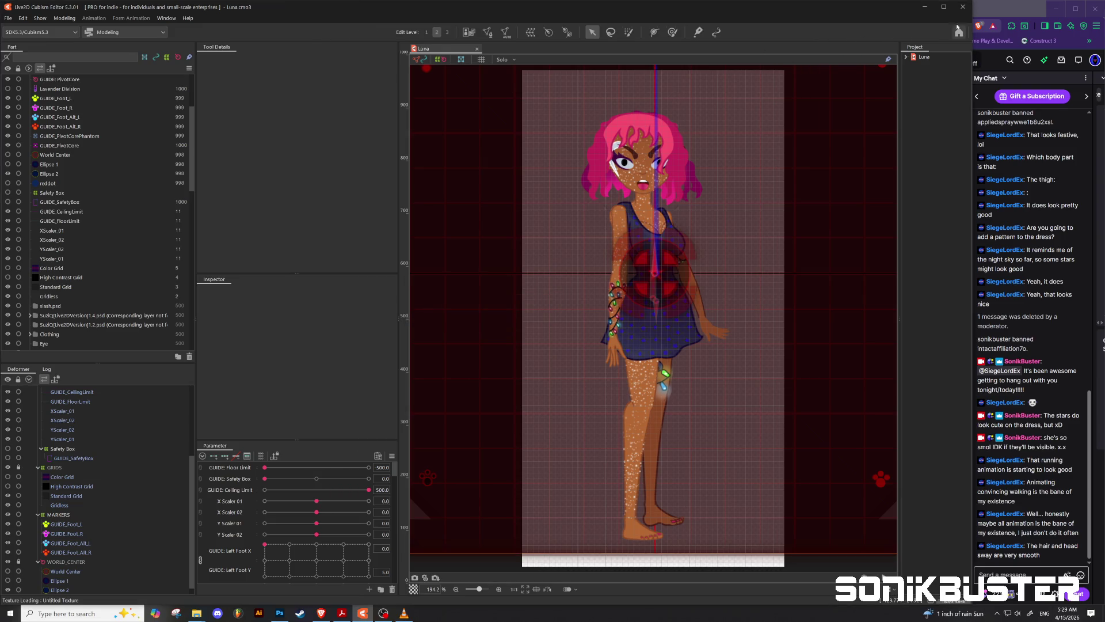
click(961, 7)
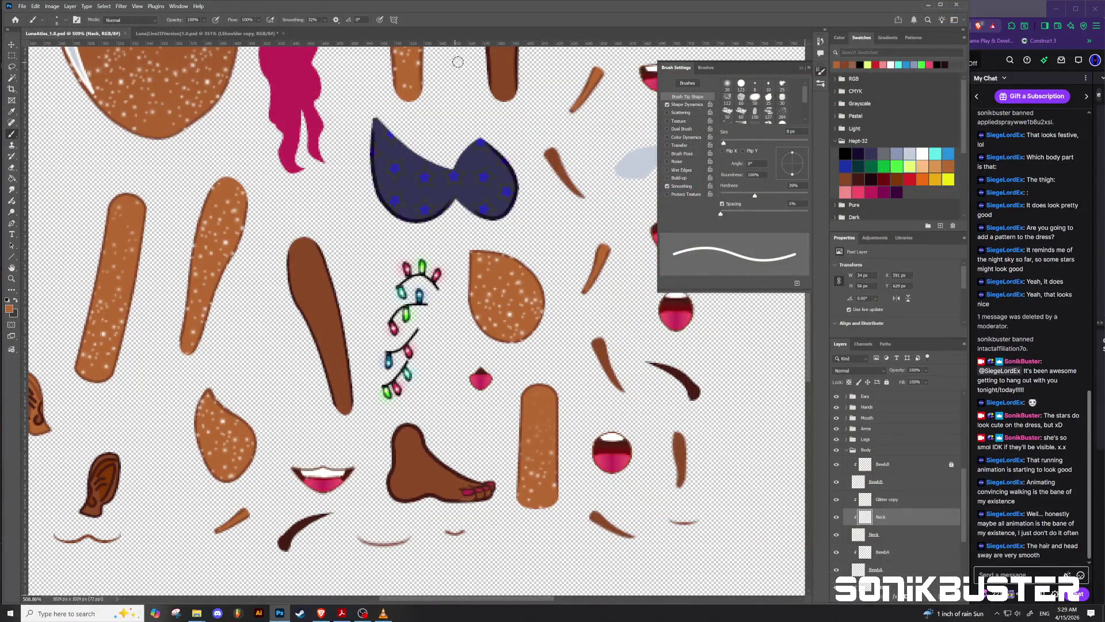
Zoom the LunaAtlas sheet out to 135% and bring Twitch's Stream Manager up alongside.
scroll(335, 326, down, 3)
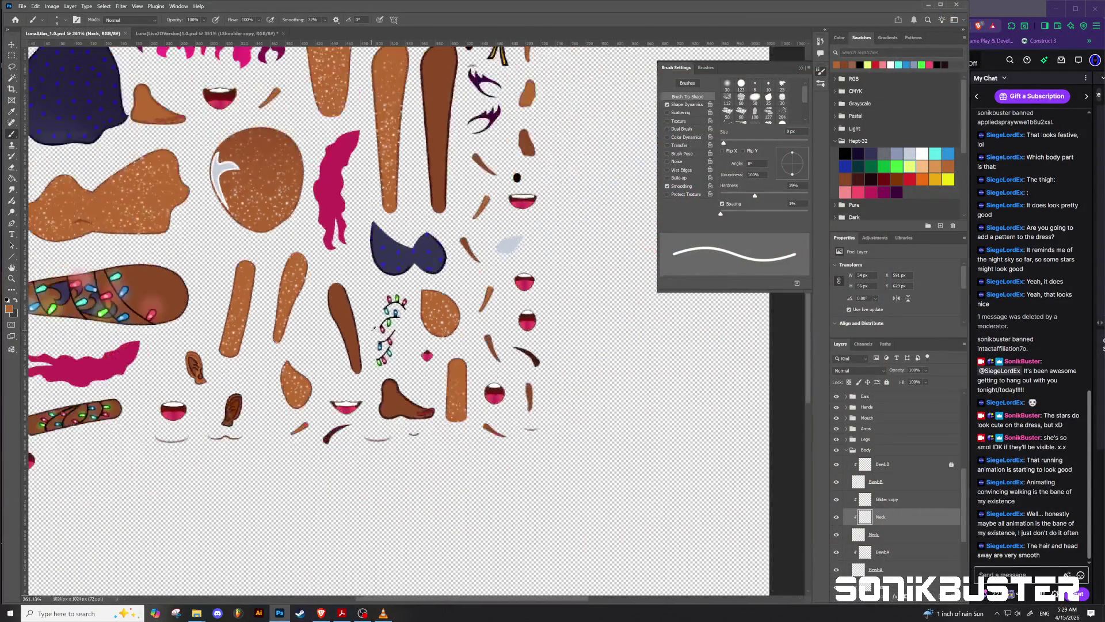
scroll(331, 345, down, 3)
scroll(324, 365, down, 3)
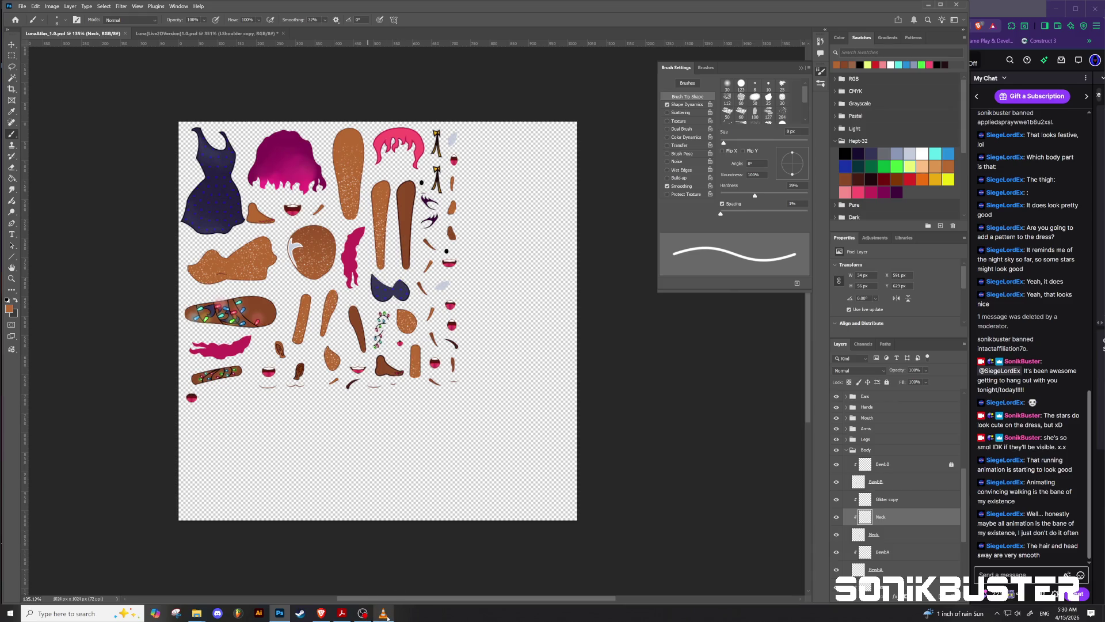
click(323, 614)
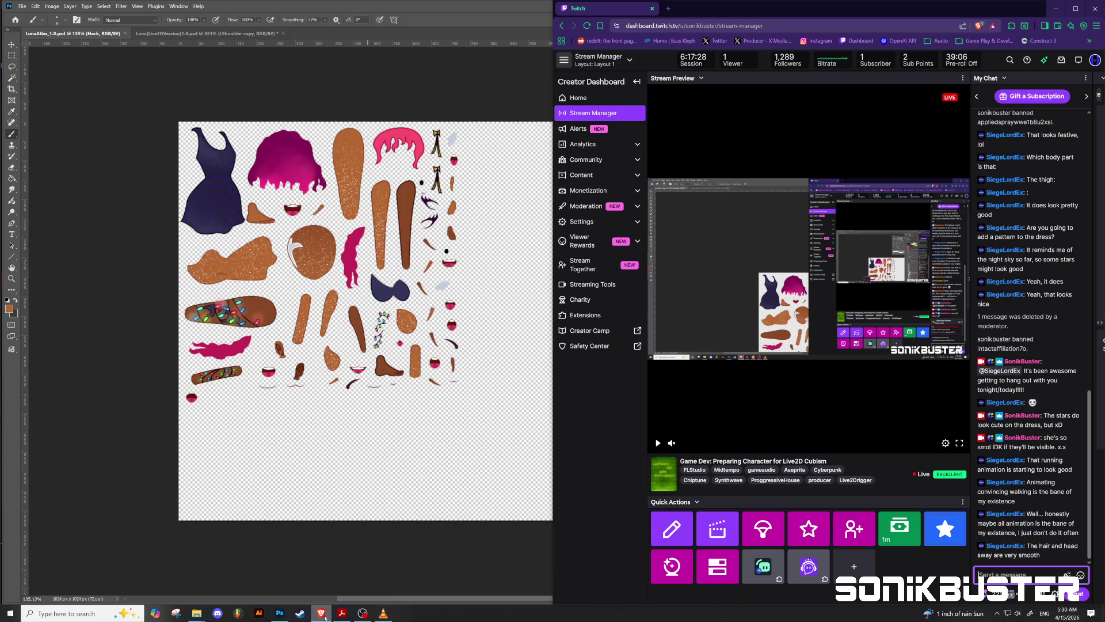
Minimize the Twitch dashboard back to the Photoshop atlas and open Photoshop's File menu.
click(322, 614)
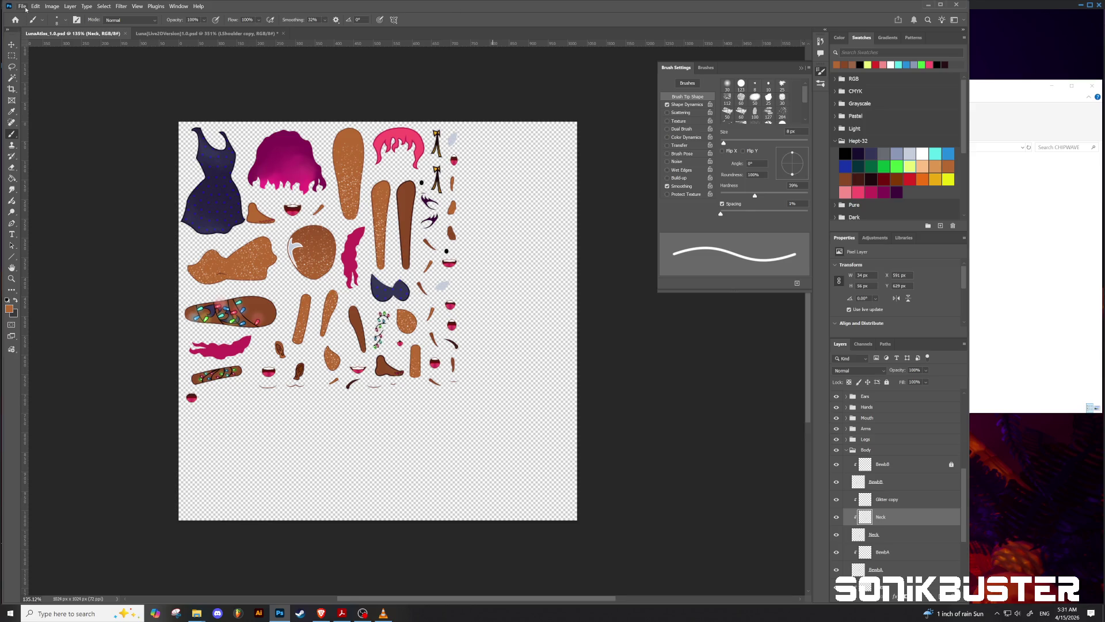
click(25, 10)
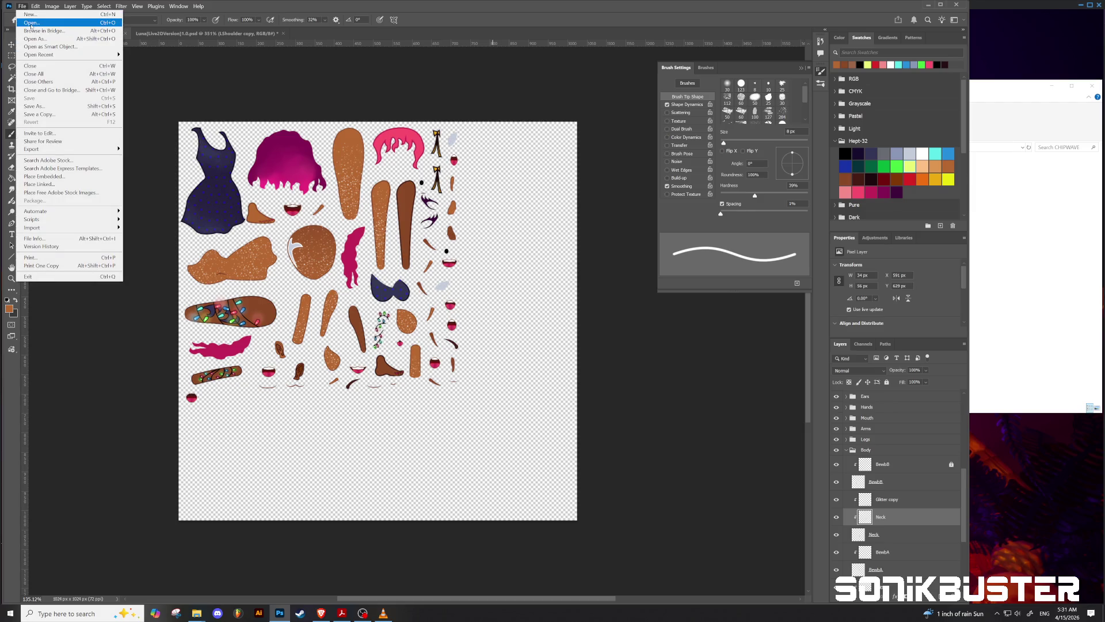
mouse_move(39, 54)
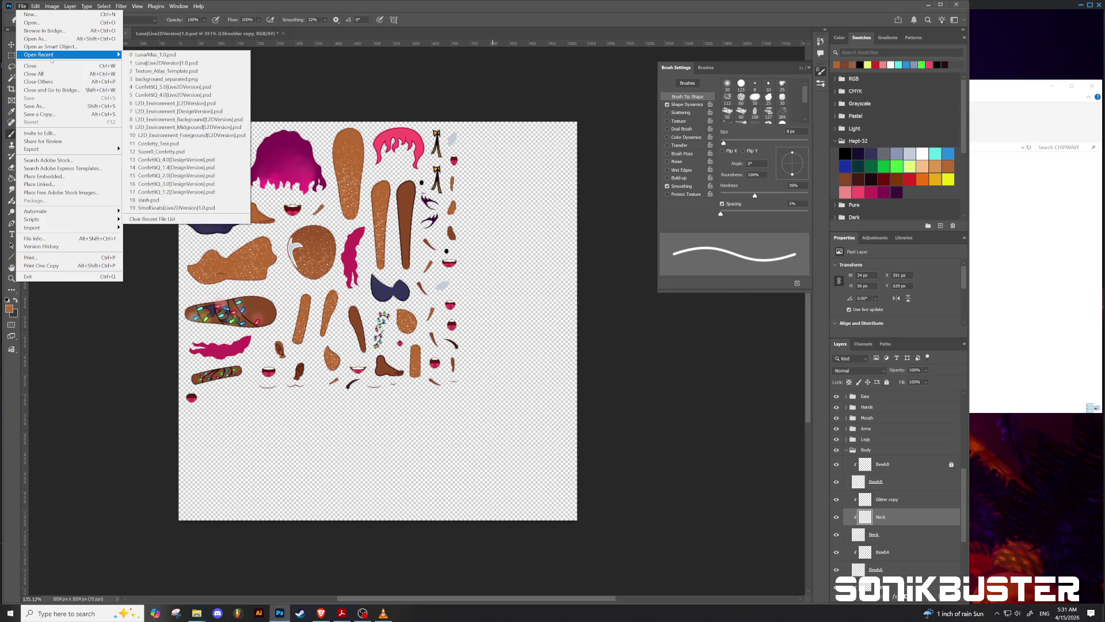
Open recent Texture_Atlas_Template.psd and compare it with LunaAtlas_1.0.psd by switching tabs.
click(175, 72)
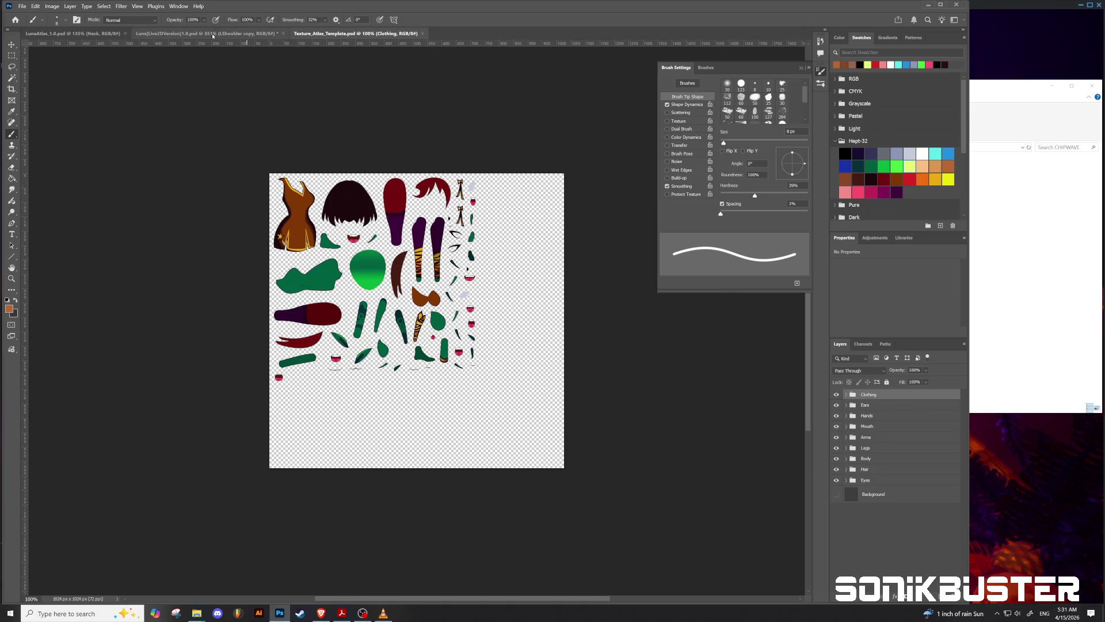
click(90, 34)
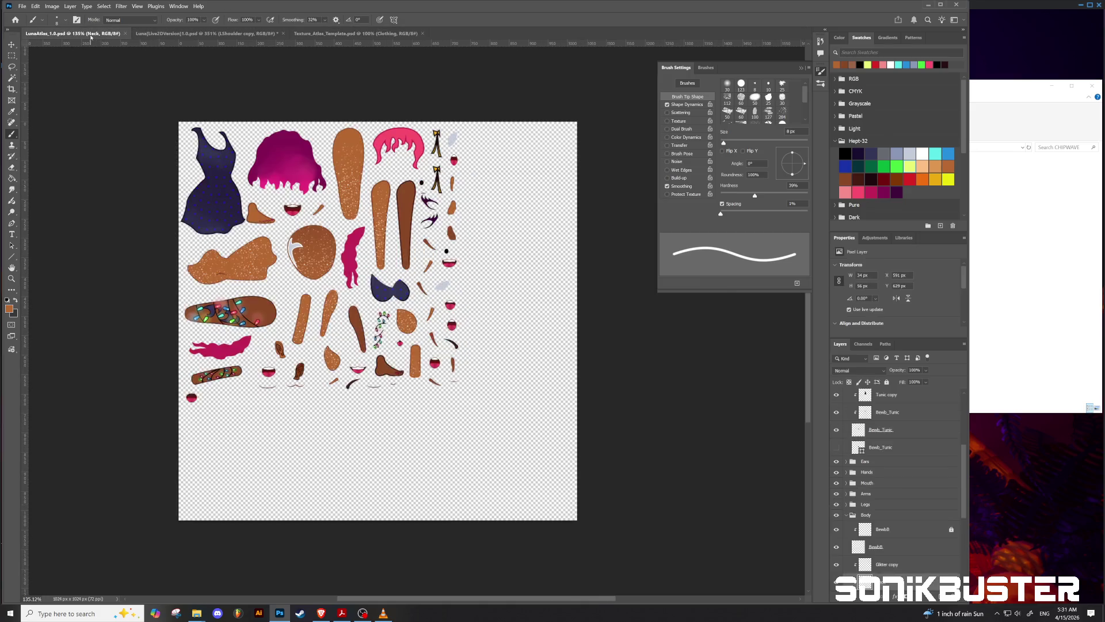
scroll(308, 244, down, 2)
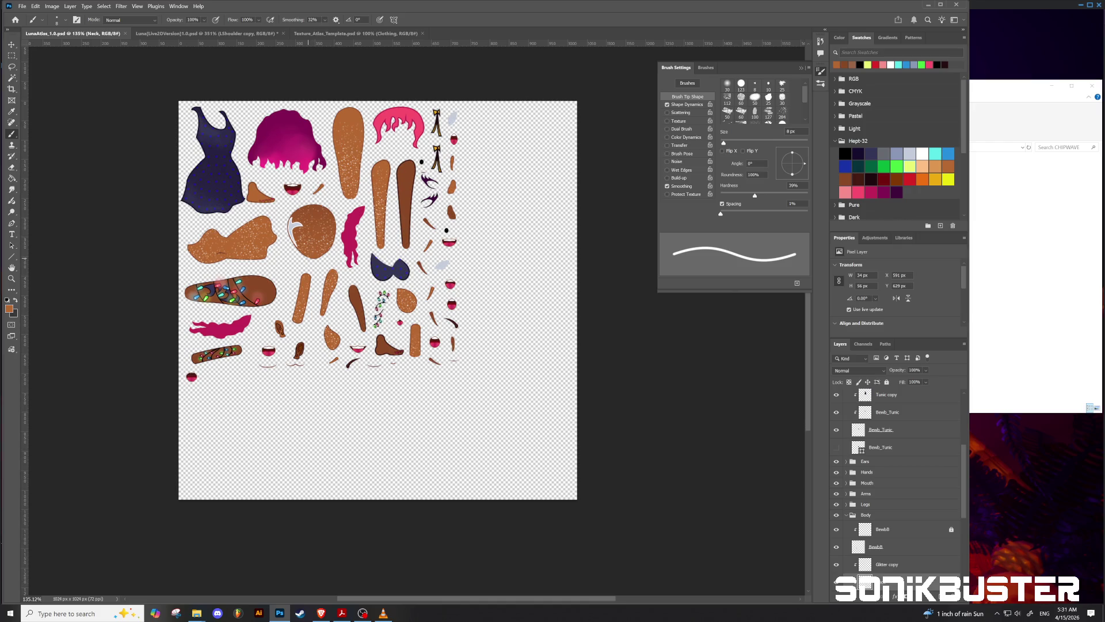
scroll(306, 258, down, 2)
scroll(307, 257, down, 1)
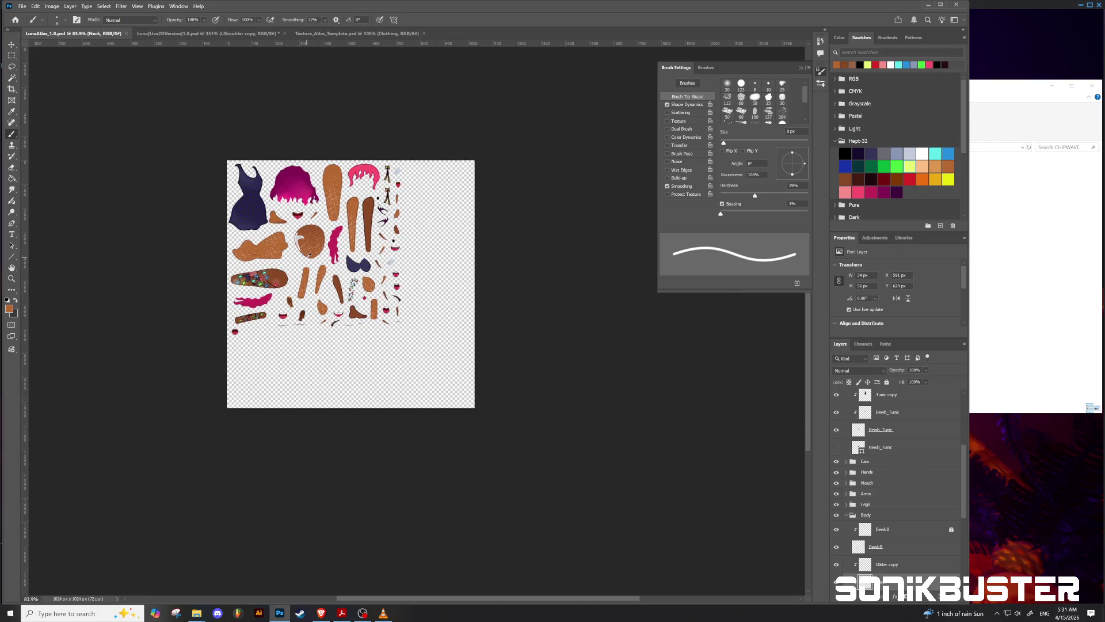
click(368, 33)
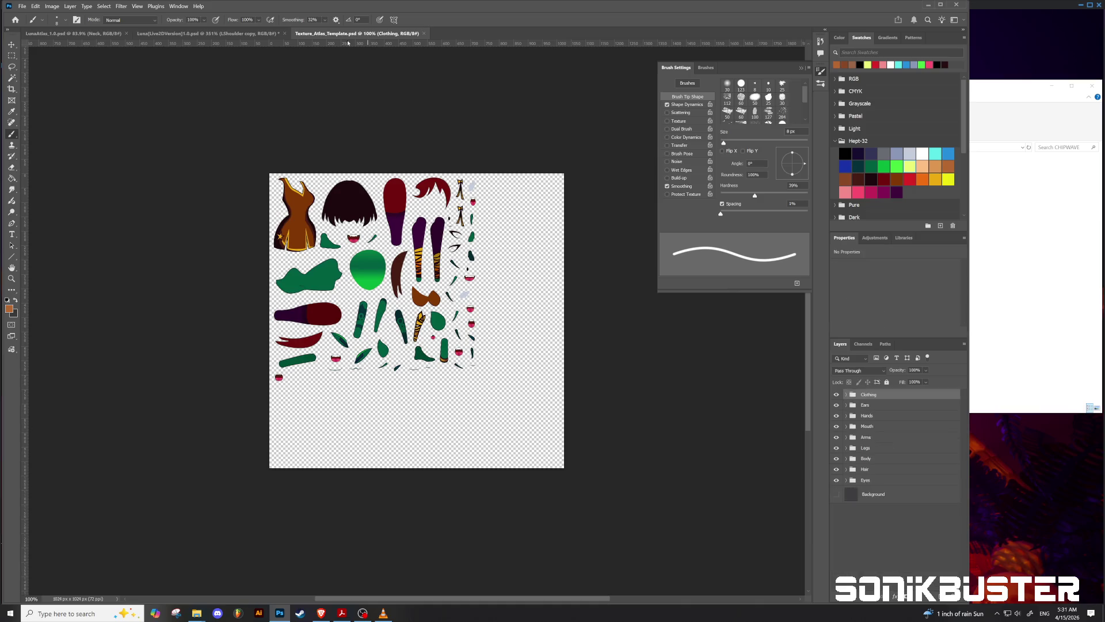
click(105, 34)
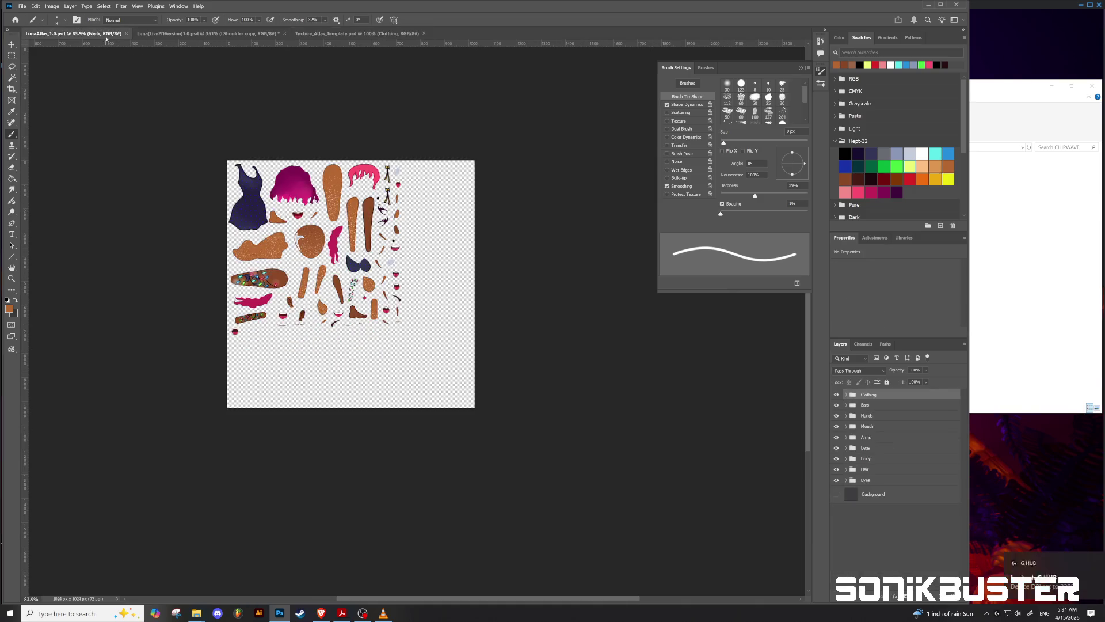
Close Luna(Live2DVersion)1.0.psd without saving, then bring Twitch's Stream Manager back up.
click(208, 33)
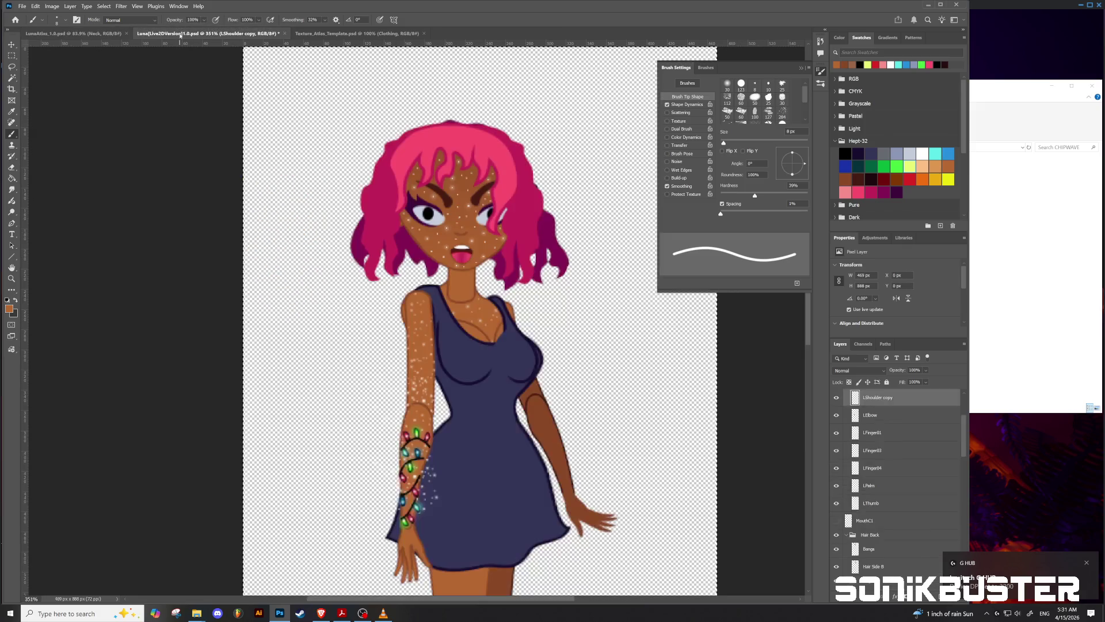
scroll(296, 378, down, 3)
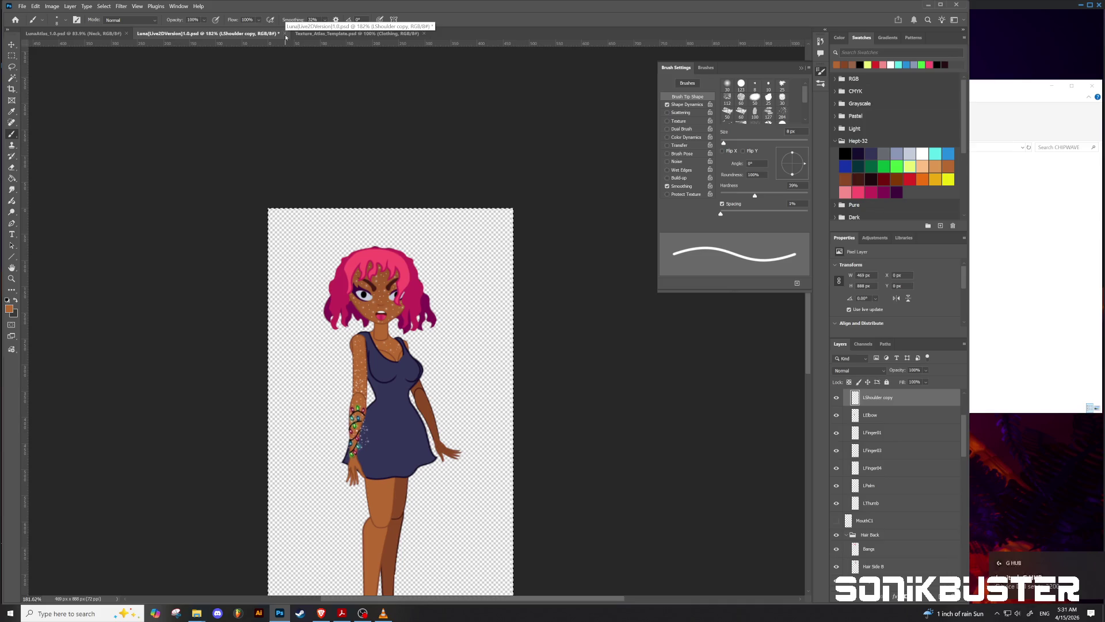
click(285, 34)
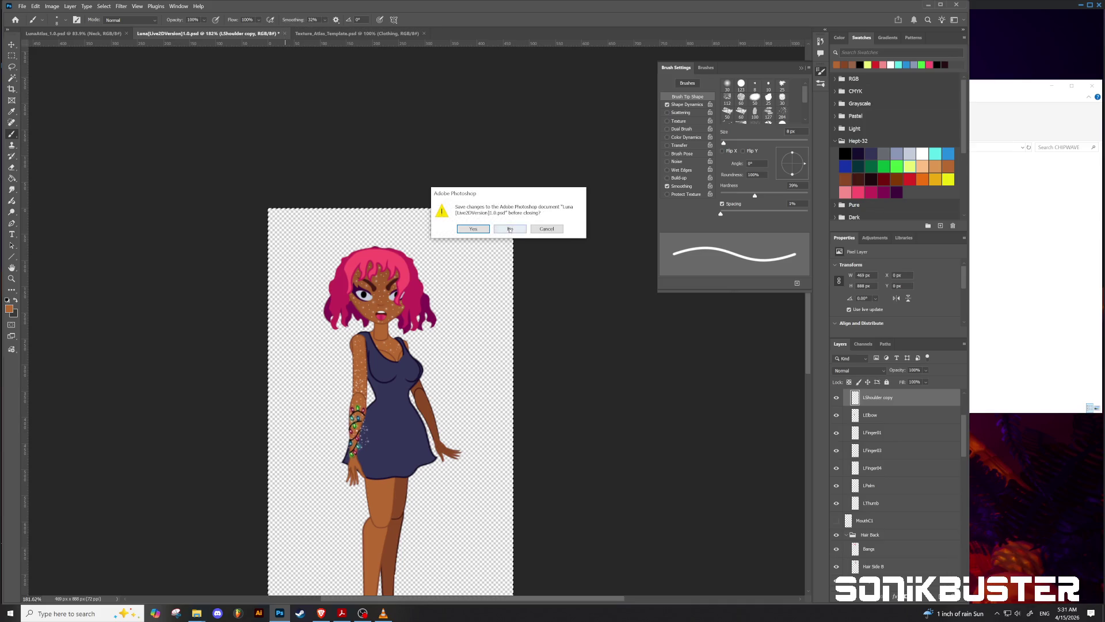
click(509, 229)
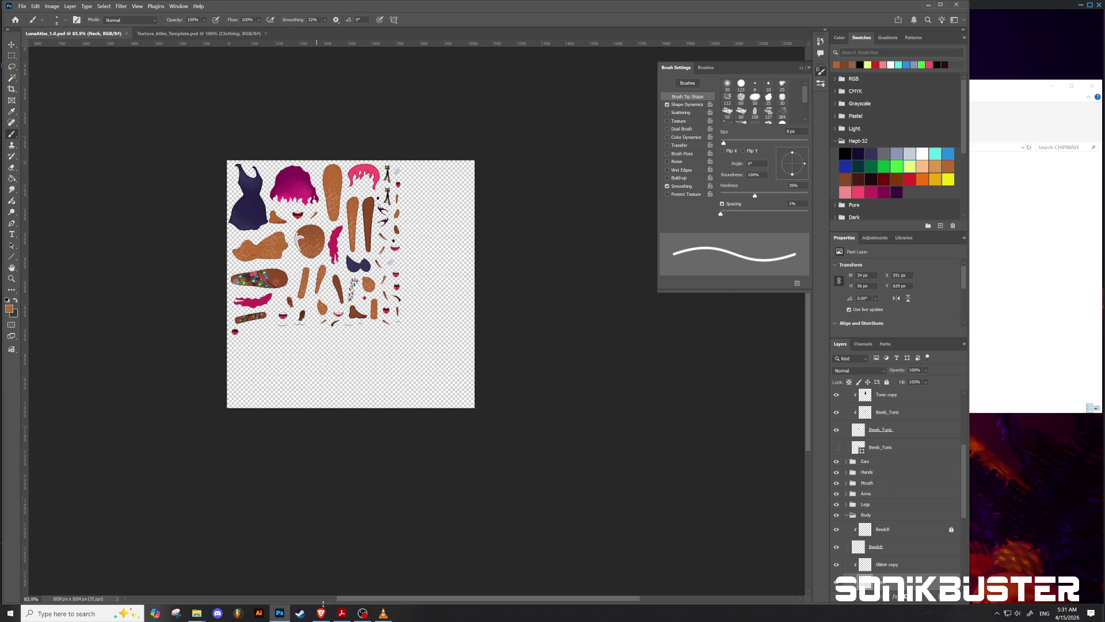
click(321, 613)
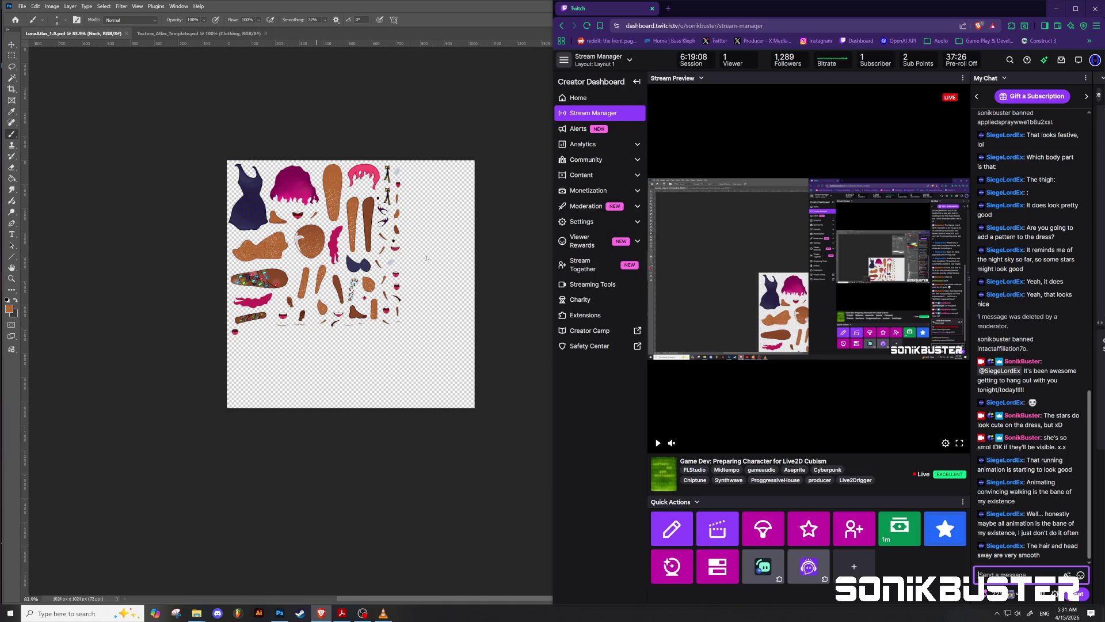
Flip between the Texture_Atlas_Template and LunaAtlas_1.0 tabs, briefly open VLC, ending on LunaAtlas_1.0.
click(172, 34)
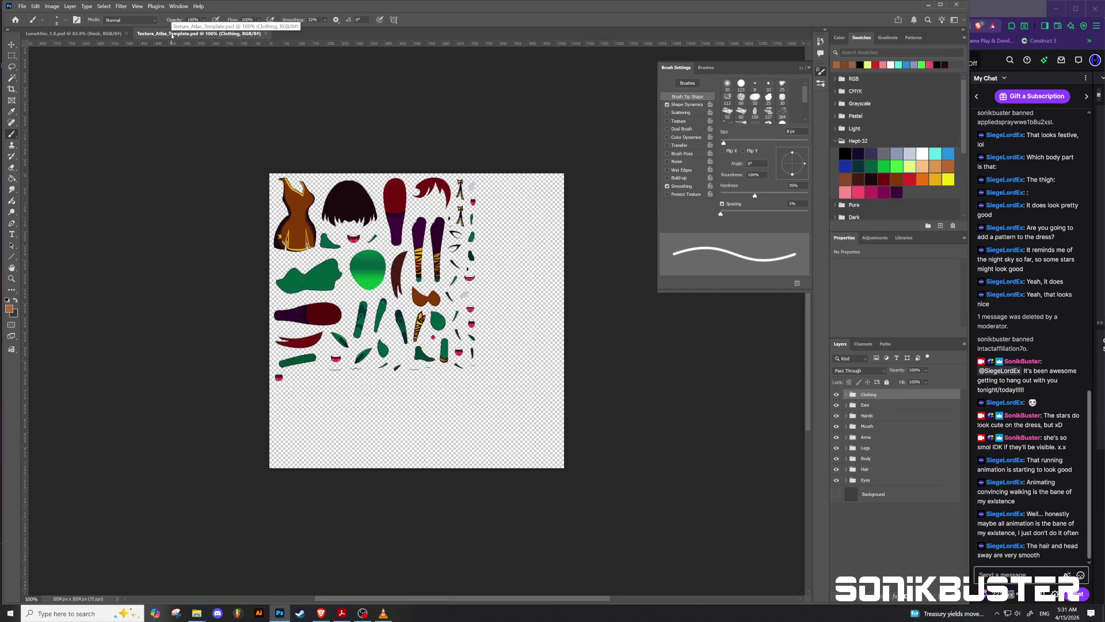
click(87, 34)
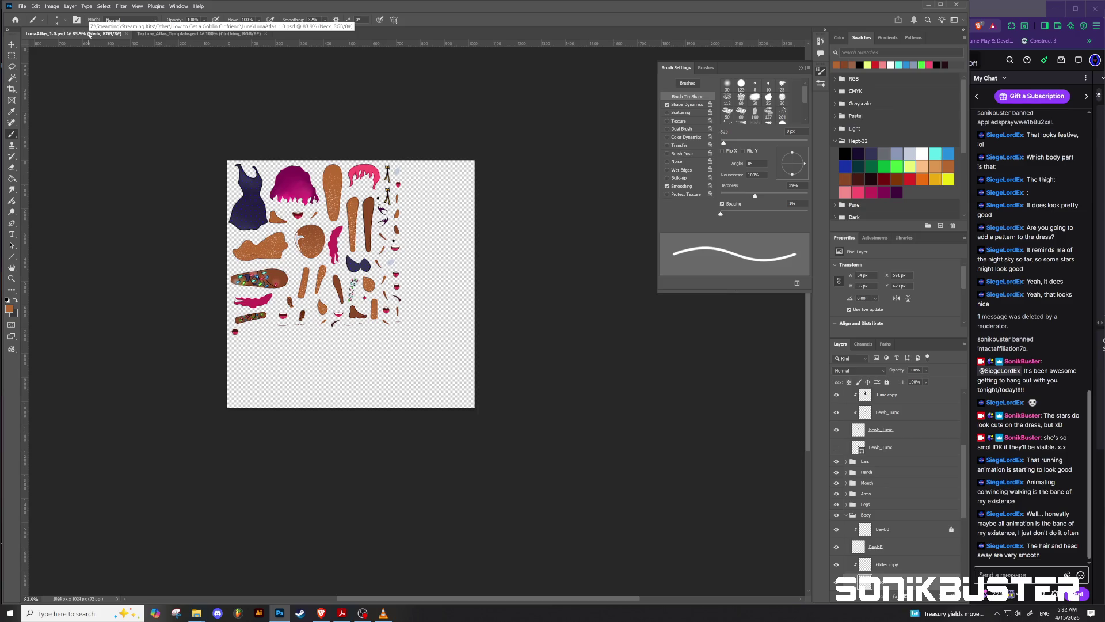
click(163, 35)
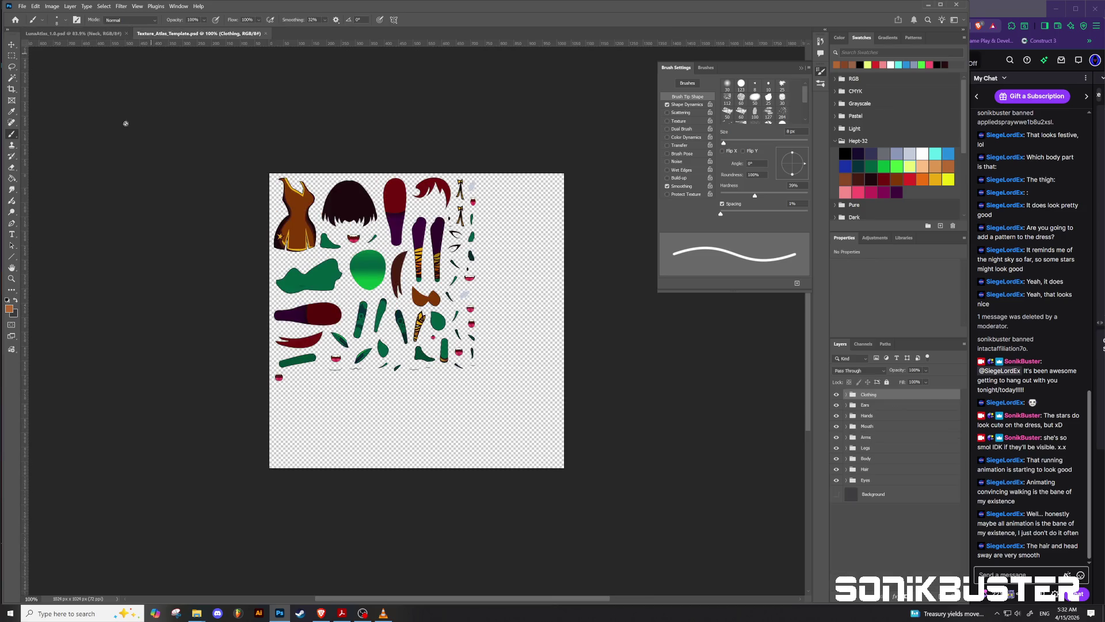
click(386, 614)
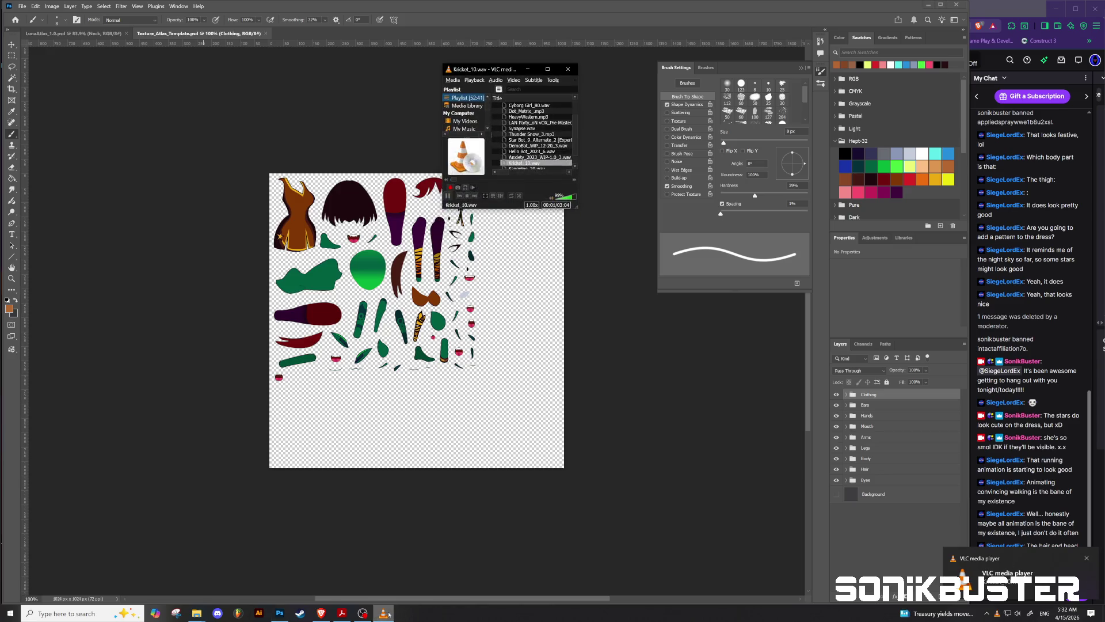
click(568, 69)
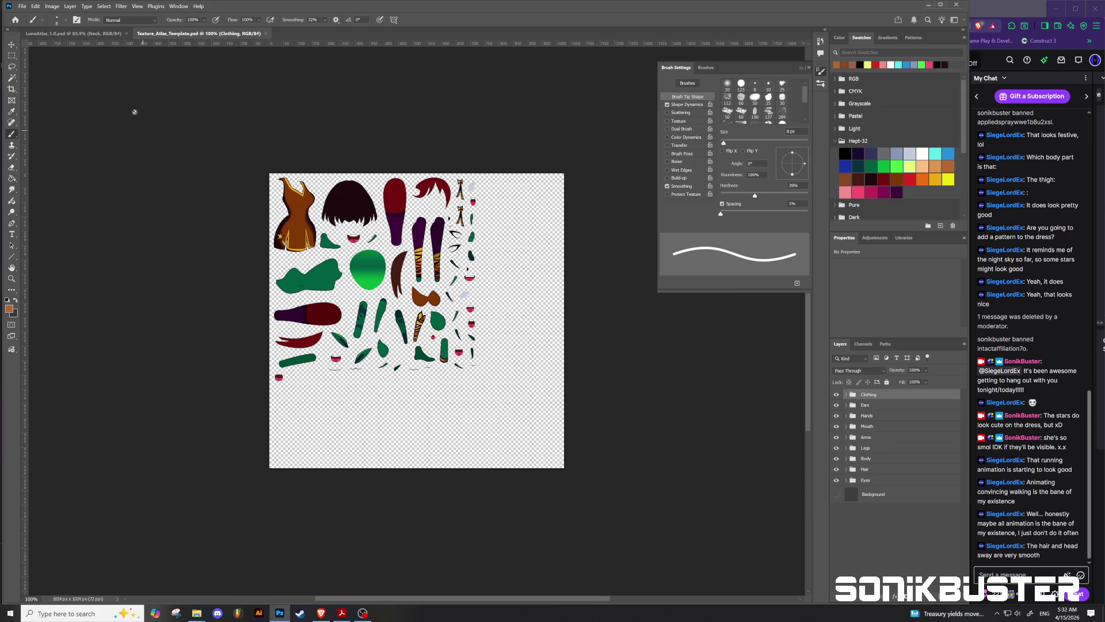
click(104, 34)
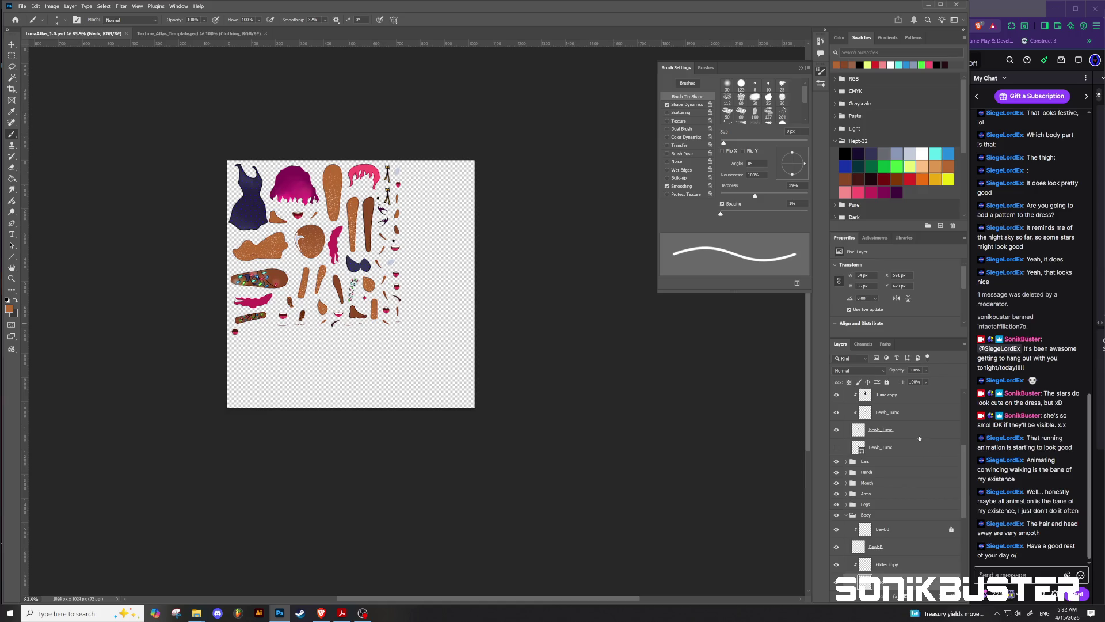
mouse_move(1027, 550)
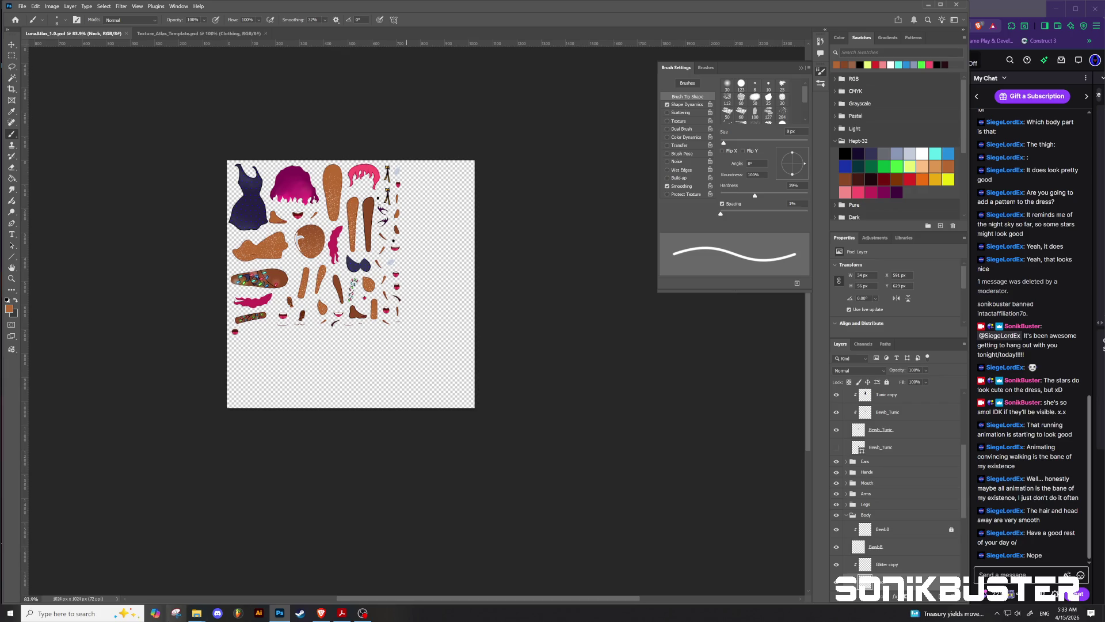
Bring up Discord, enter The Jacked Dragon server, and go to the-landing-zone channel.
click(217, 613)
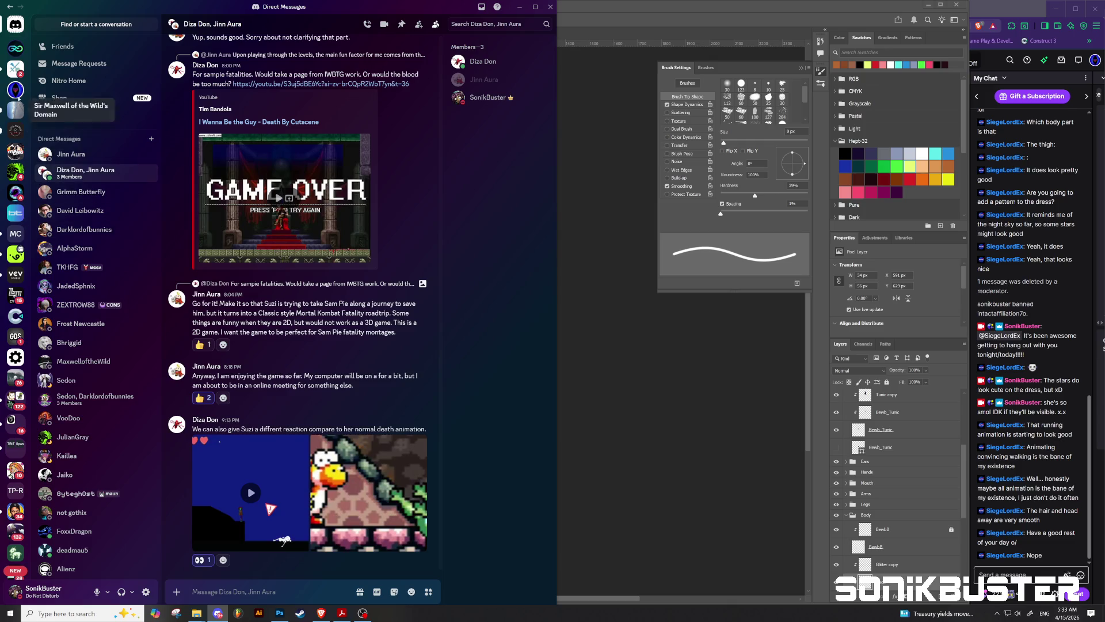
click(15, 89)
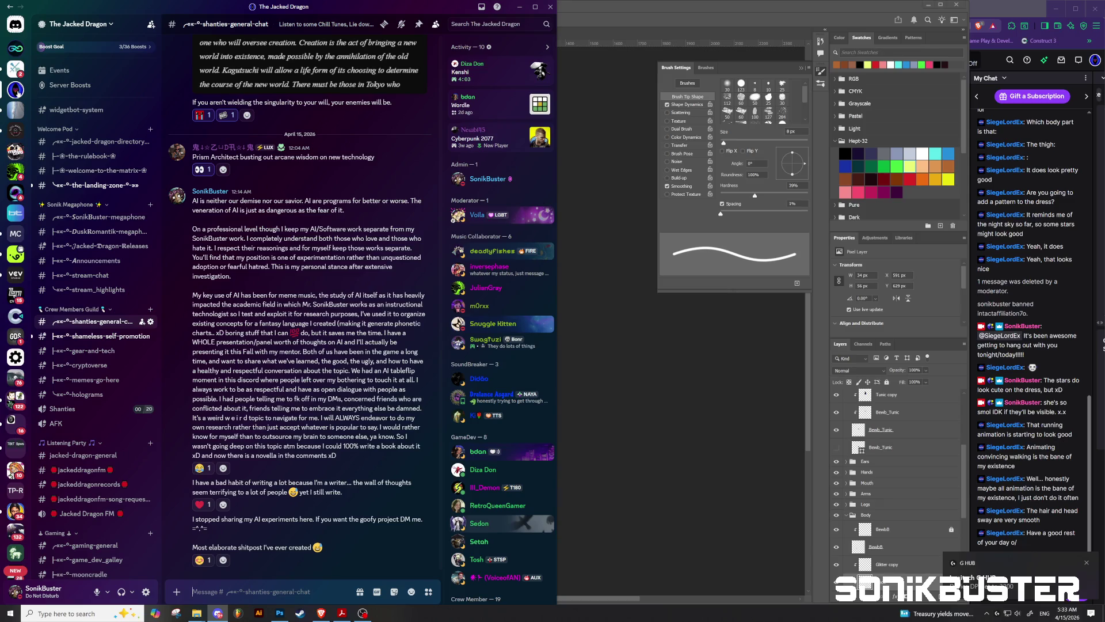
mouse_move(303, 371)
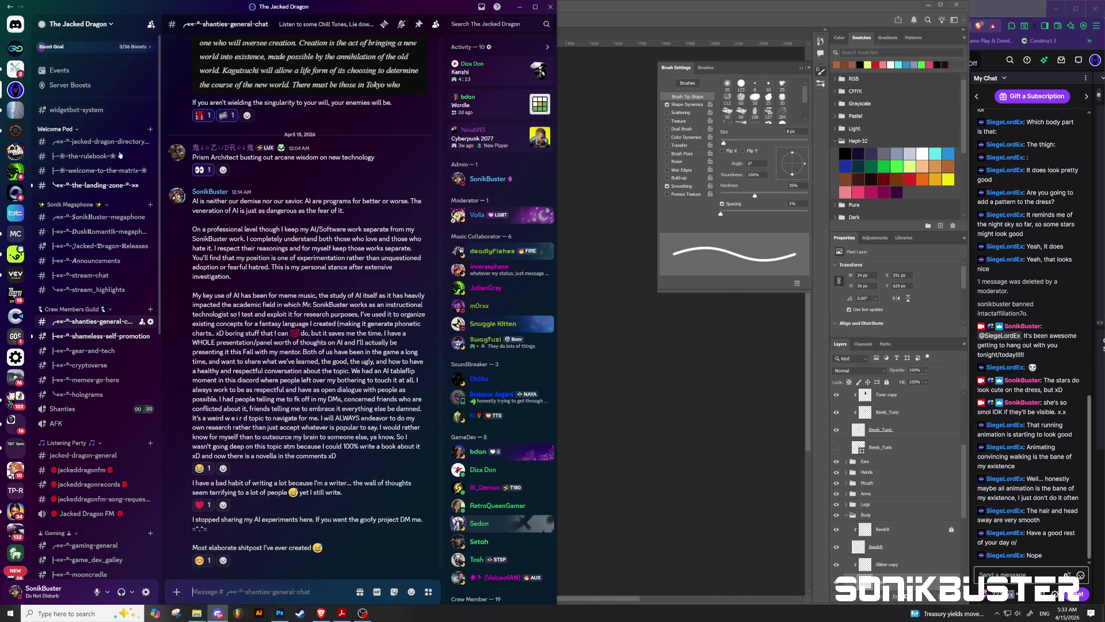
click(96, 189)
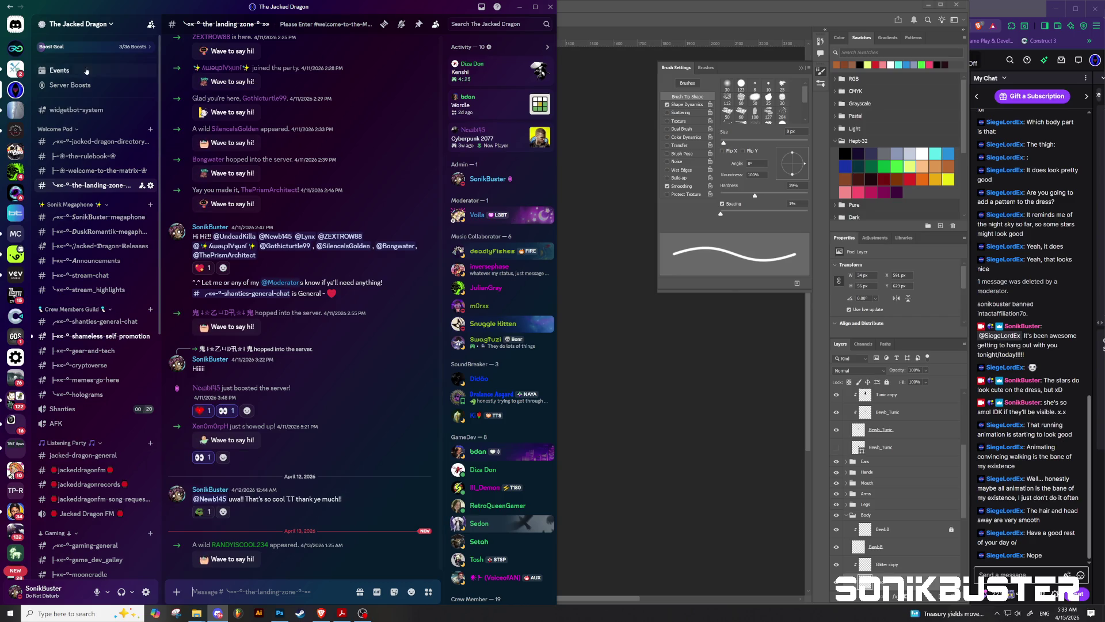
Copy The Jacked Dragon's invite link, send it in Twitch stream chat, and close the invite dialog.
click(108, 26)
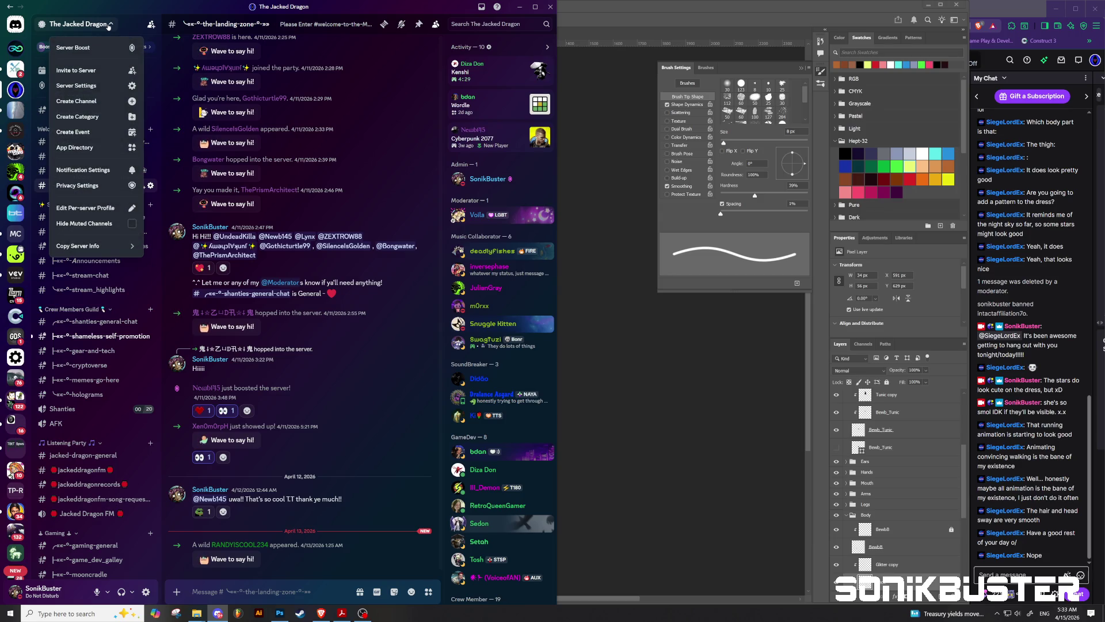
click(115, 72)
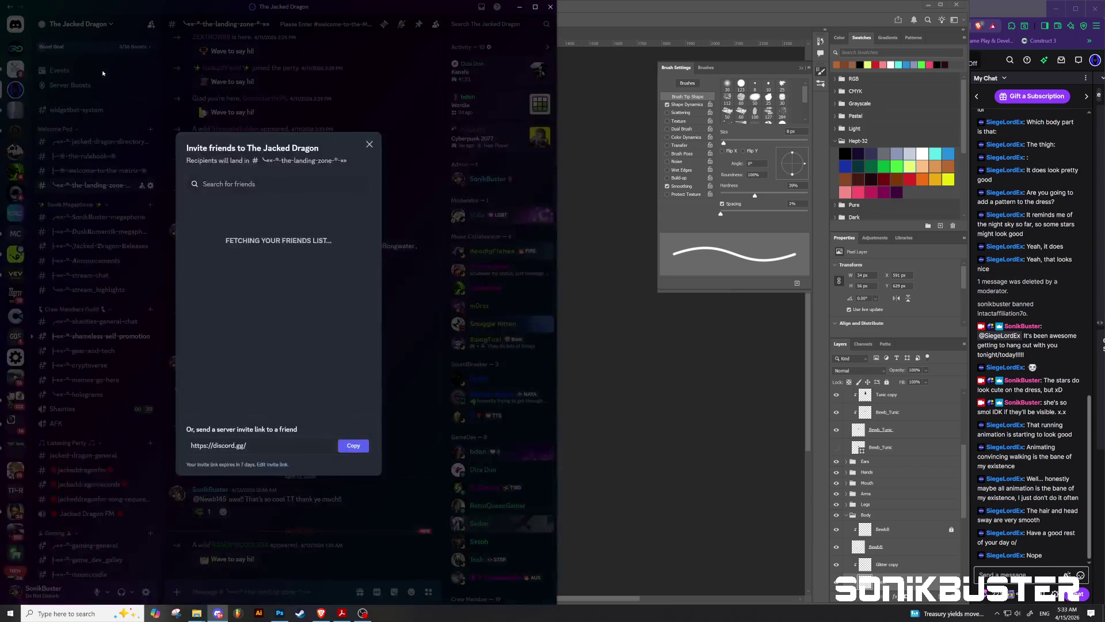
click(362, 447)
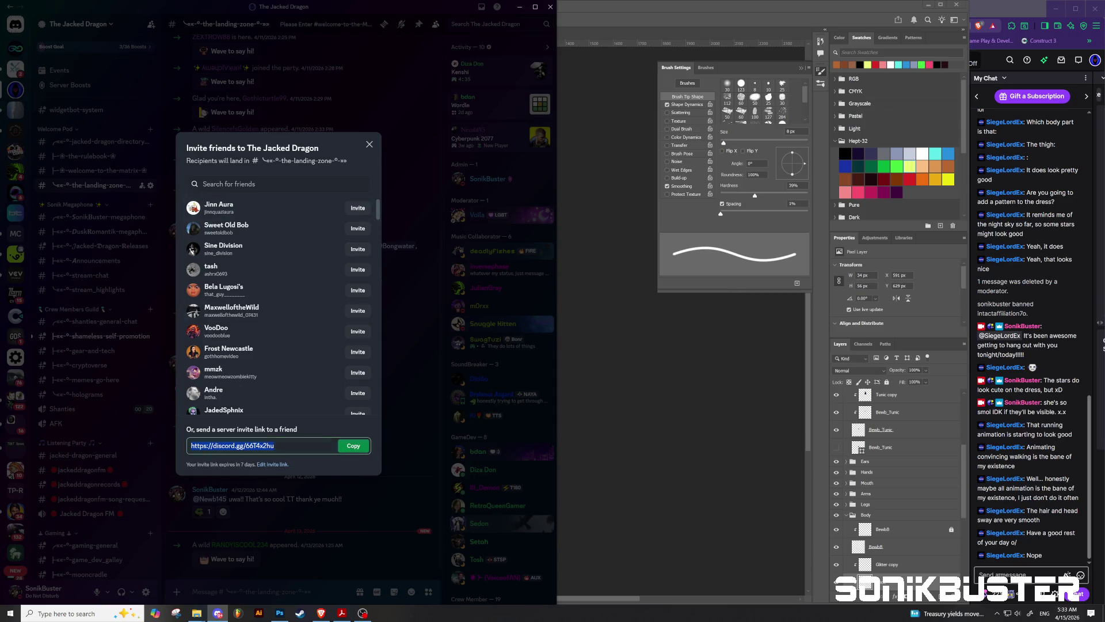
key(alt+Tab)
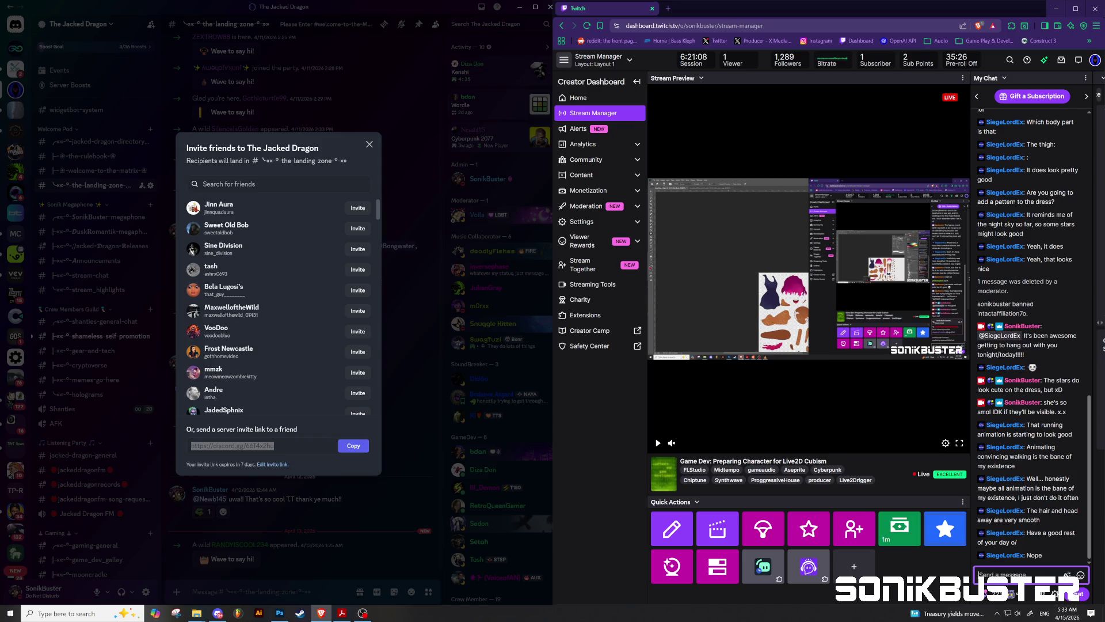
key(ctrl+v)
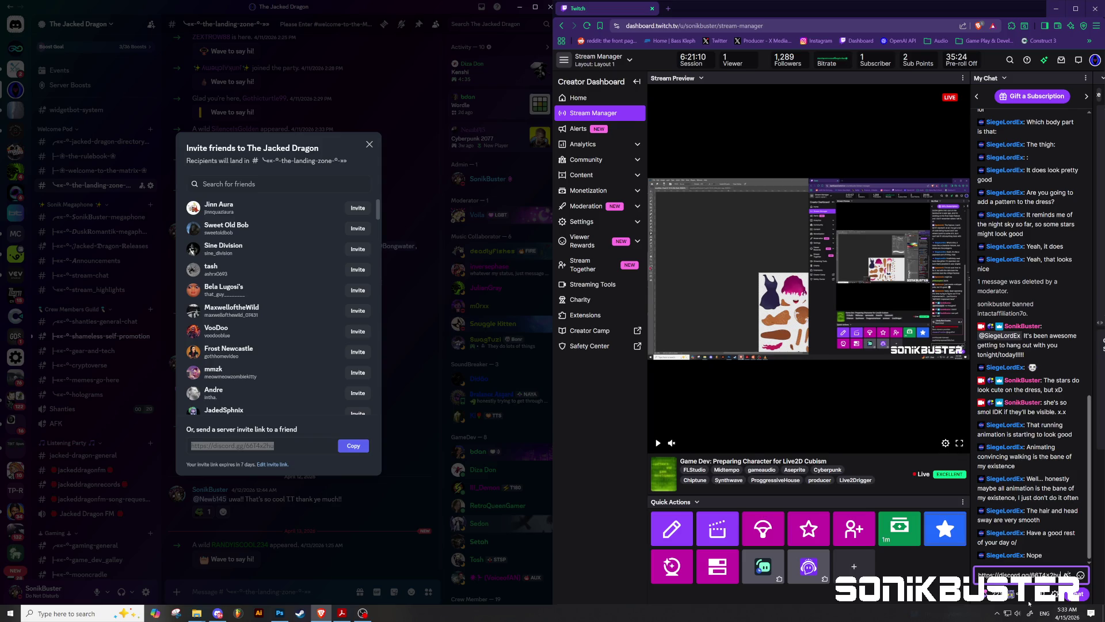
key(Return)
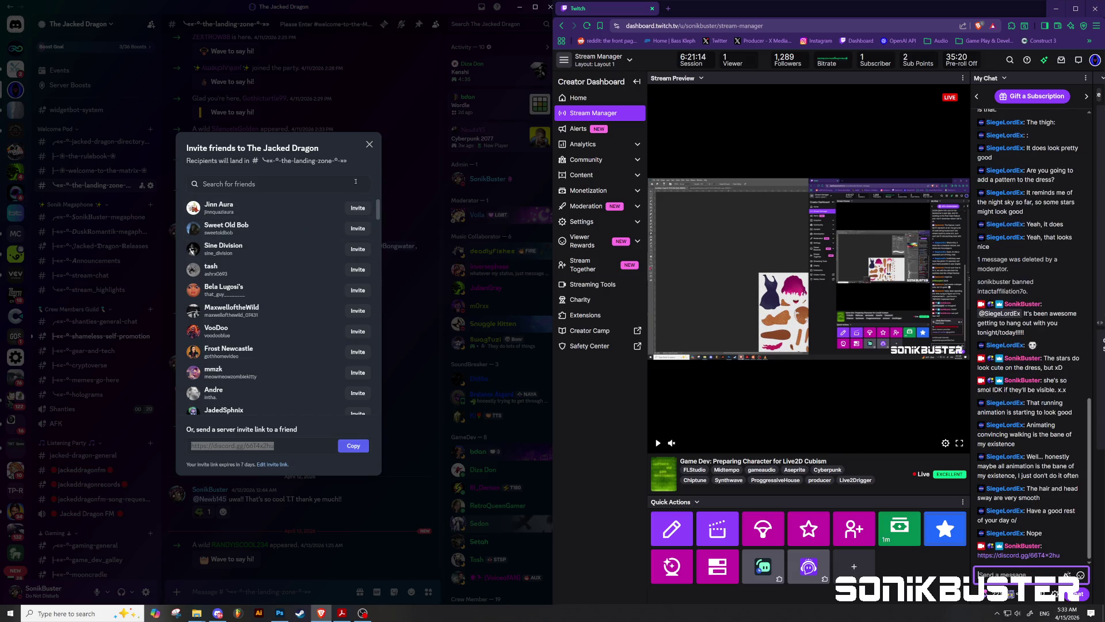
click(369, 144)
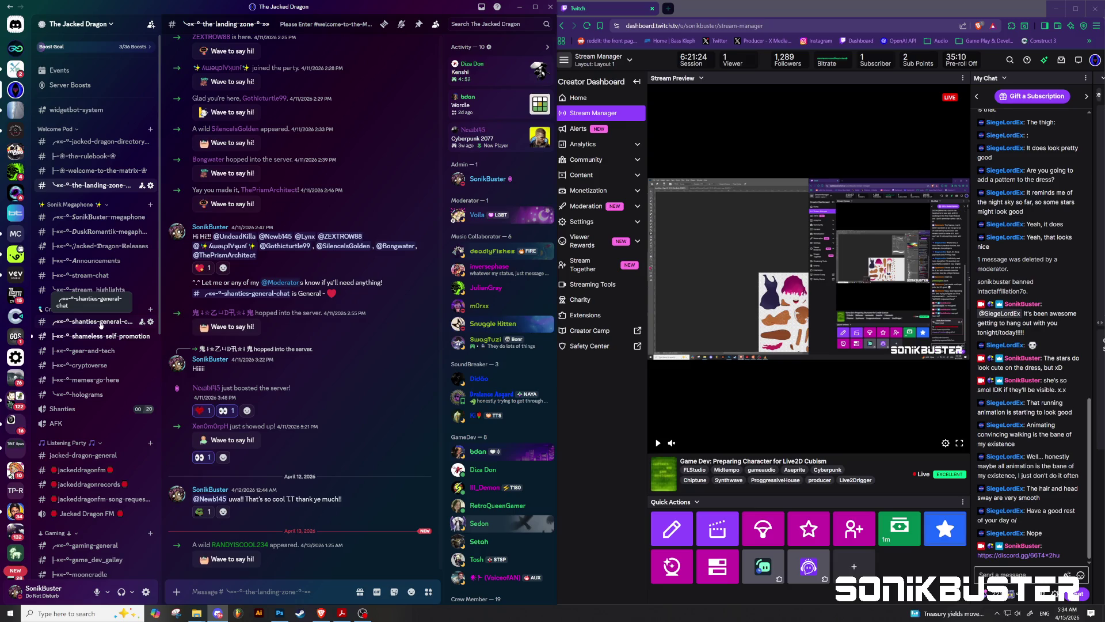
Open shanties-general-chat and scroll through its message history to the long AI post.
click(100, 326)
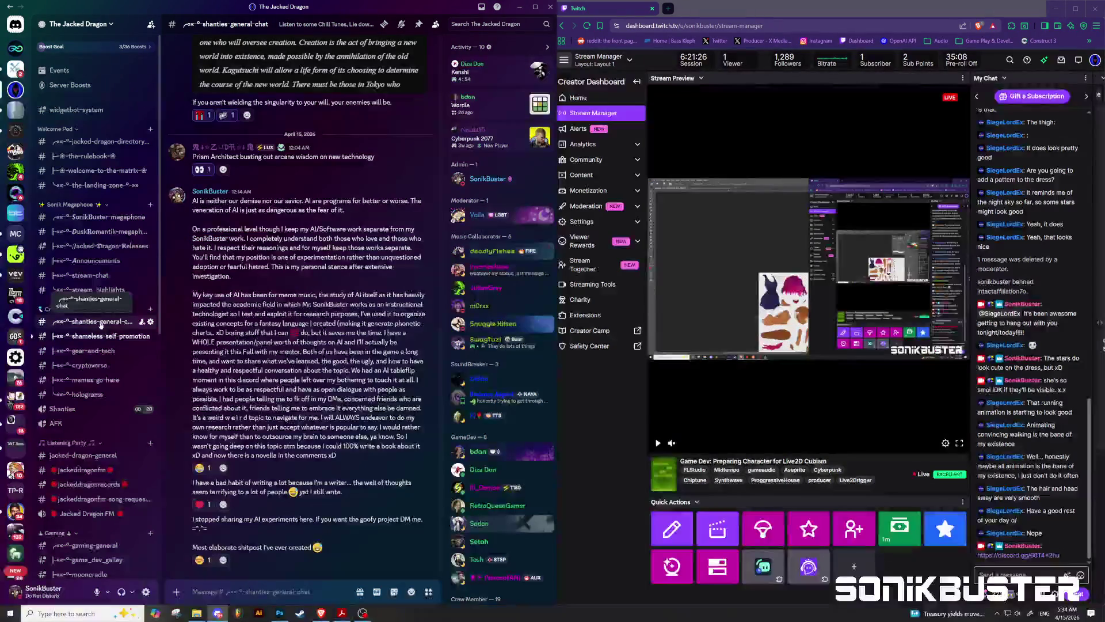
scroll(301, 368, up, 5)
scroll(301, 368, up, 2)
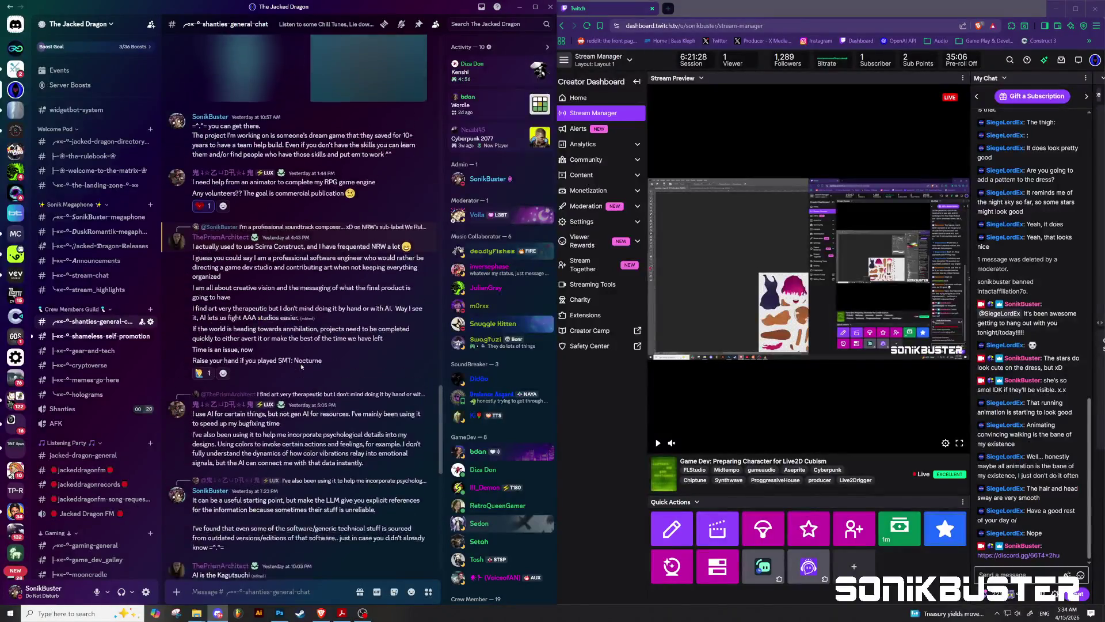
scroll(305, 368, down, 7)
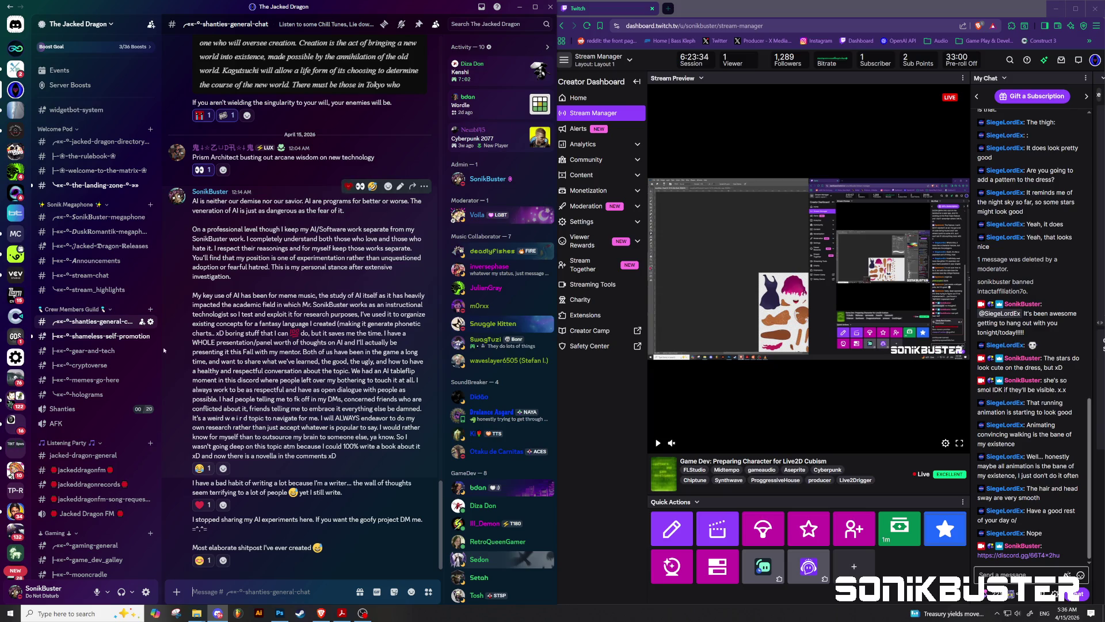
Give the new member in the-landing-zone the Crew Member role, then go back to shanties-general-chat.
click(99, 187)
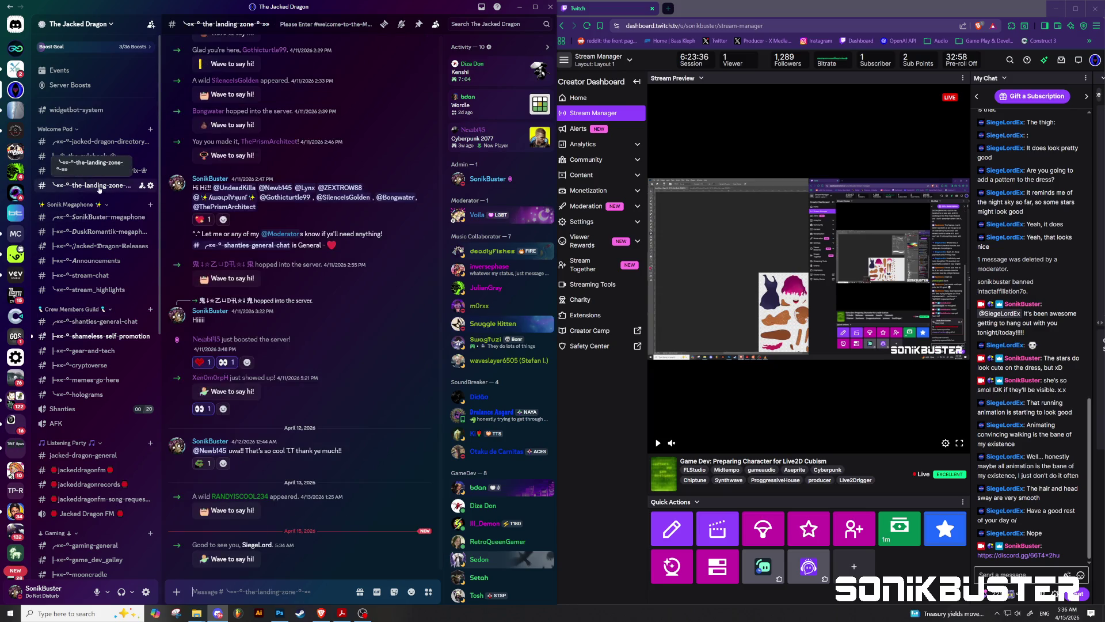
right_click(265, 544)
mouse_move(293, 437)
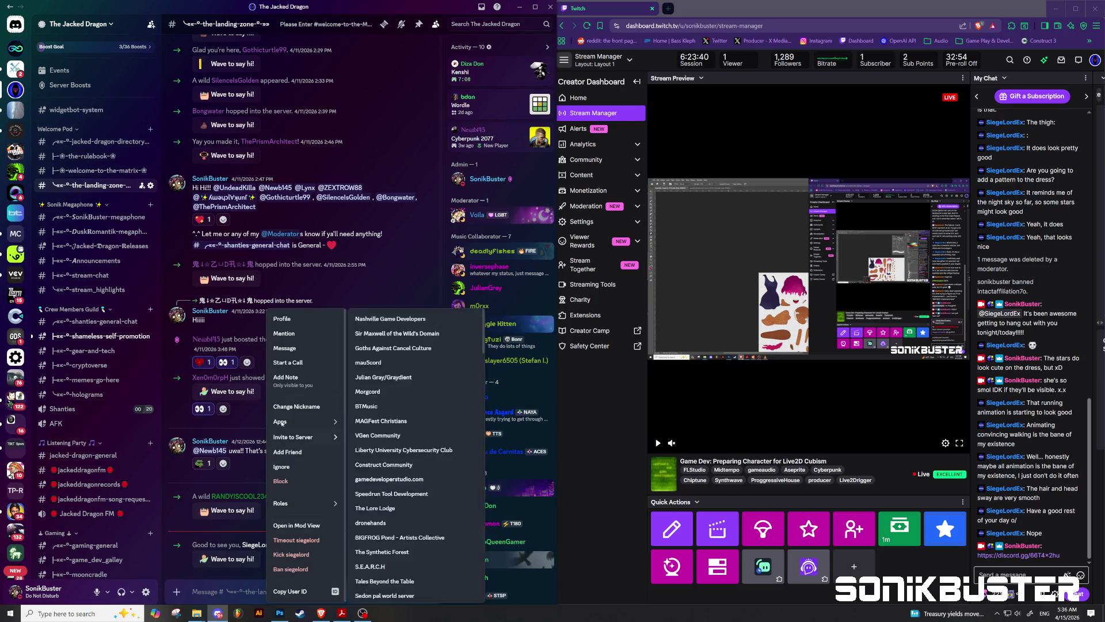
mouse_move(293, 502)
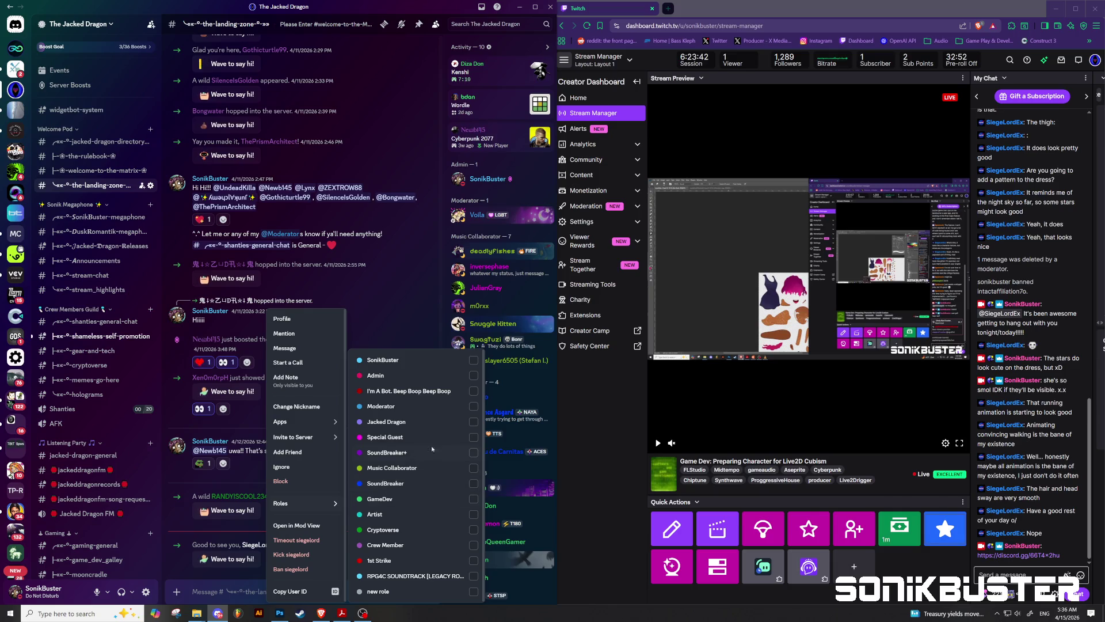
click(473, 545)
key(Escape)
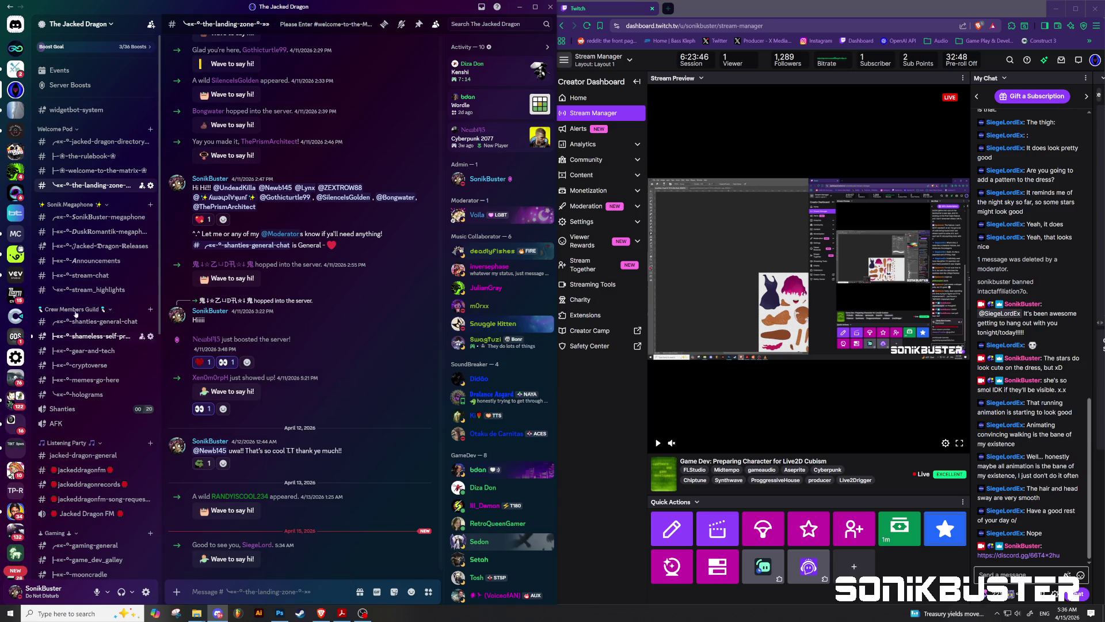
click(92, 321)
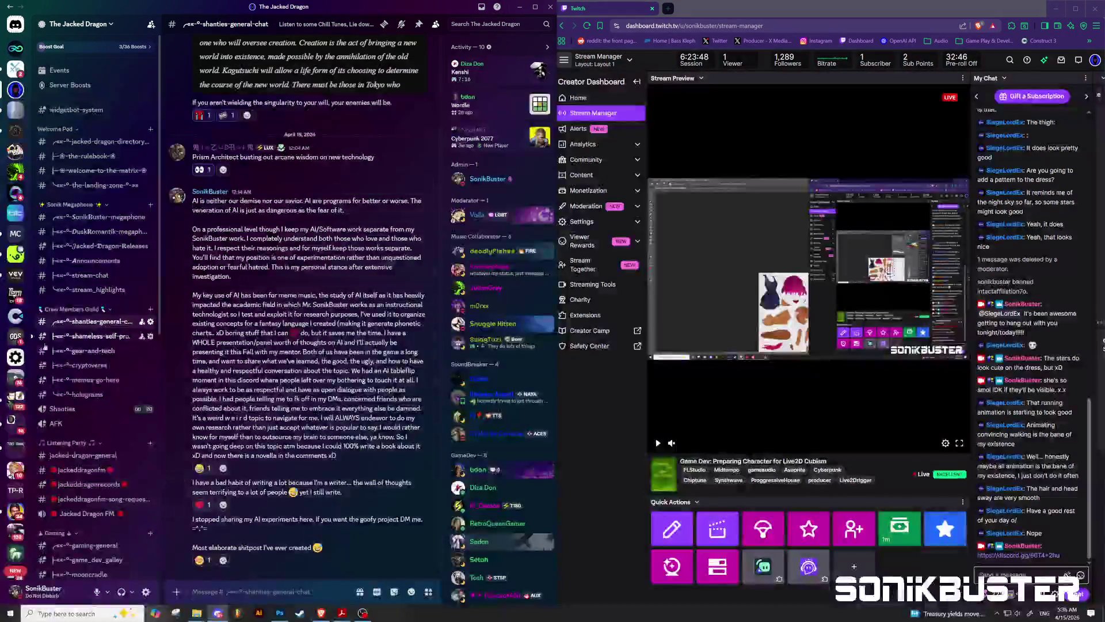